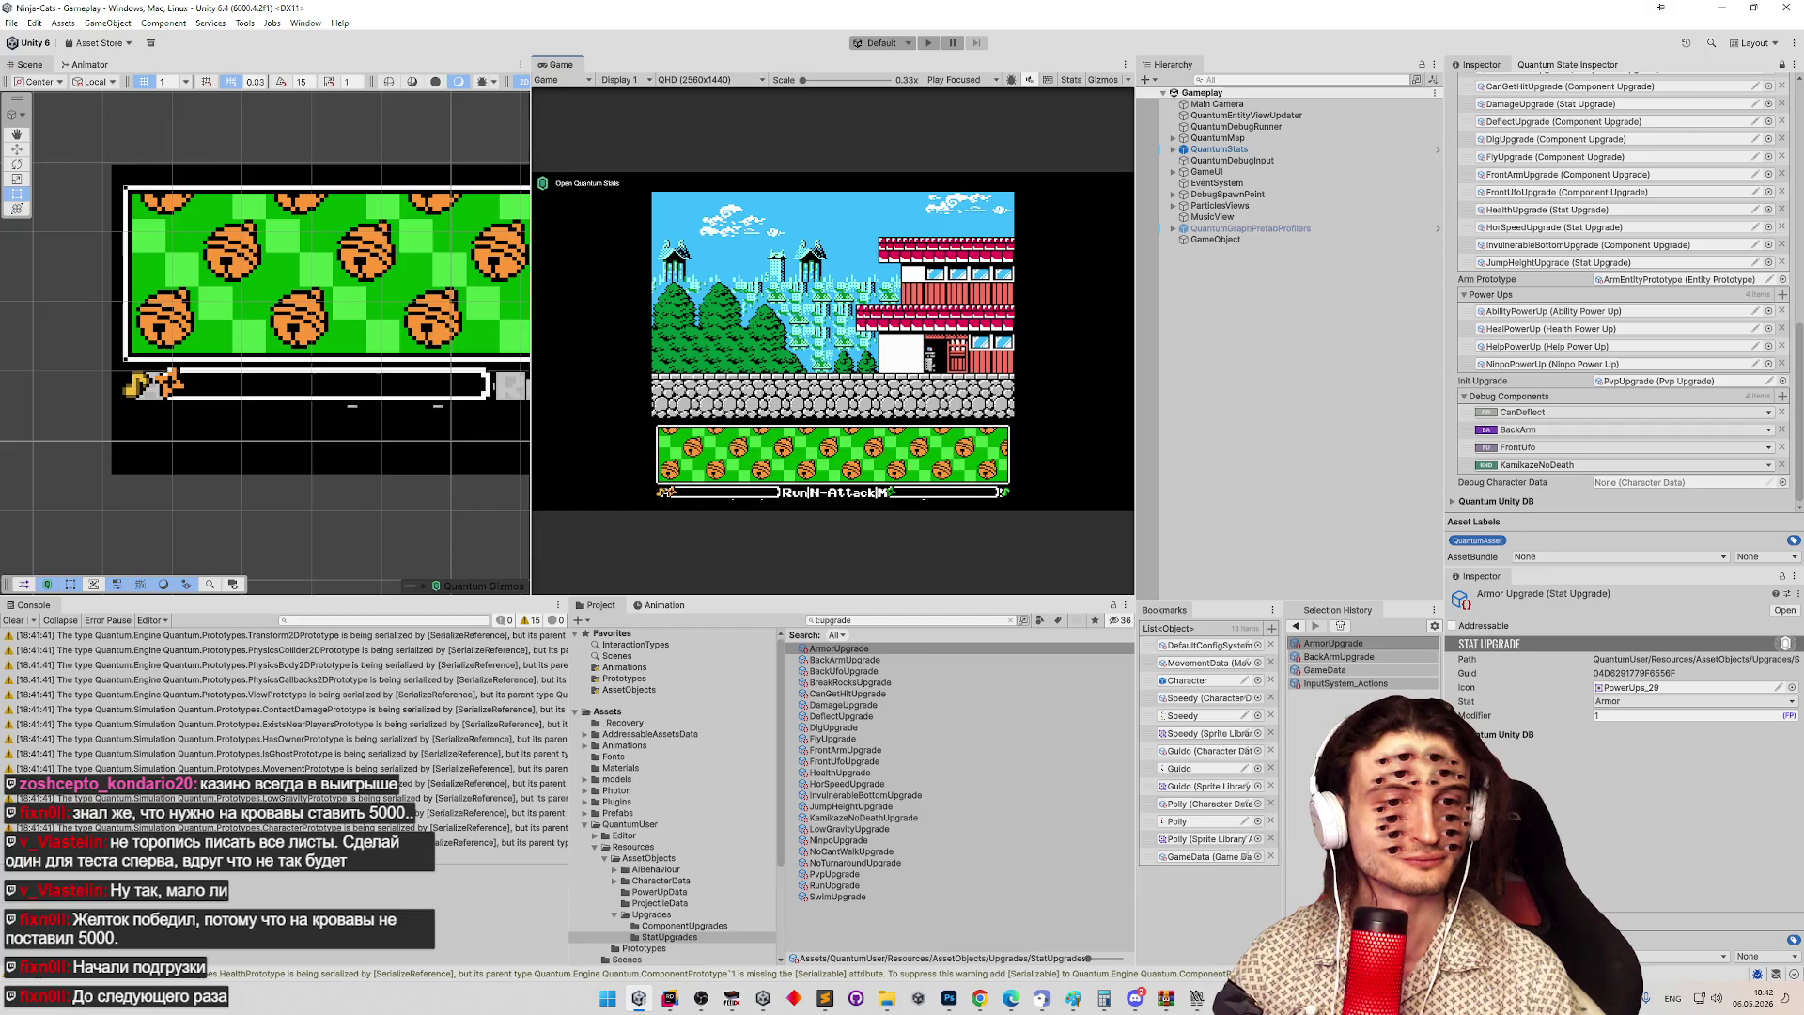
Start the game full-size and recolour the cat's yellow slot to teal, then confirm.
key(alt+Tab)
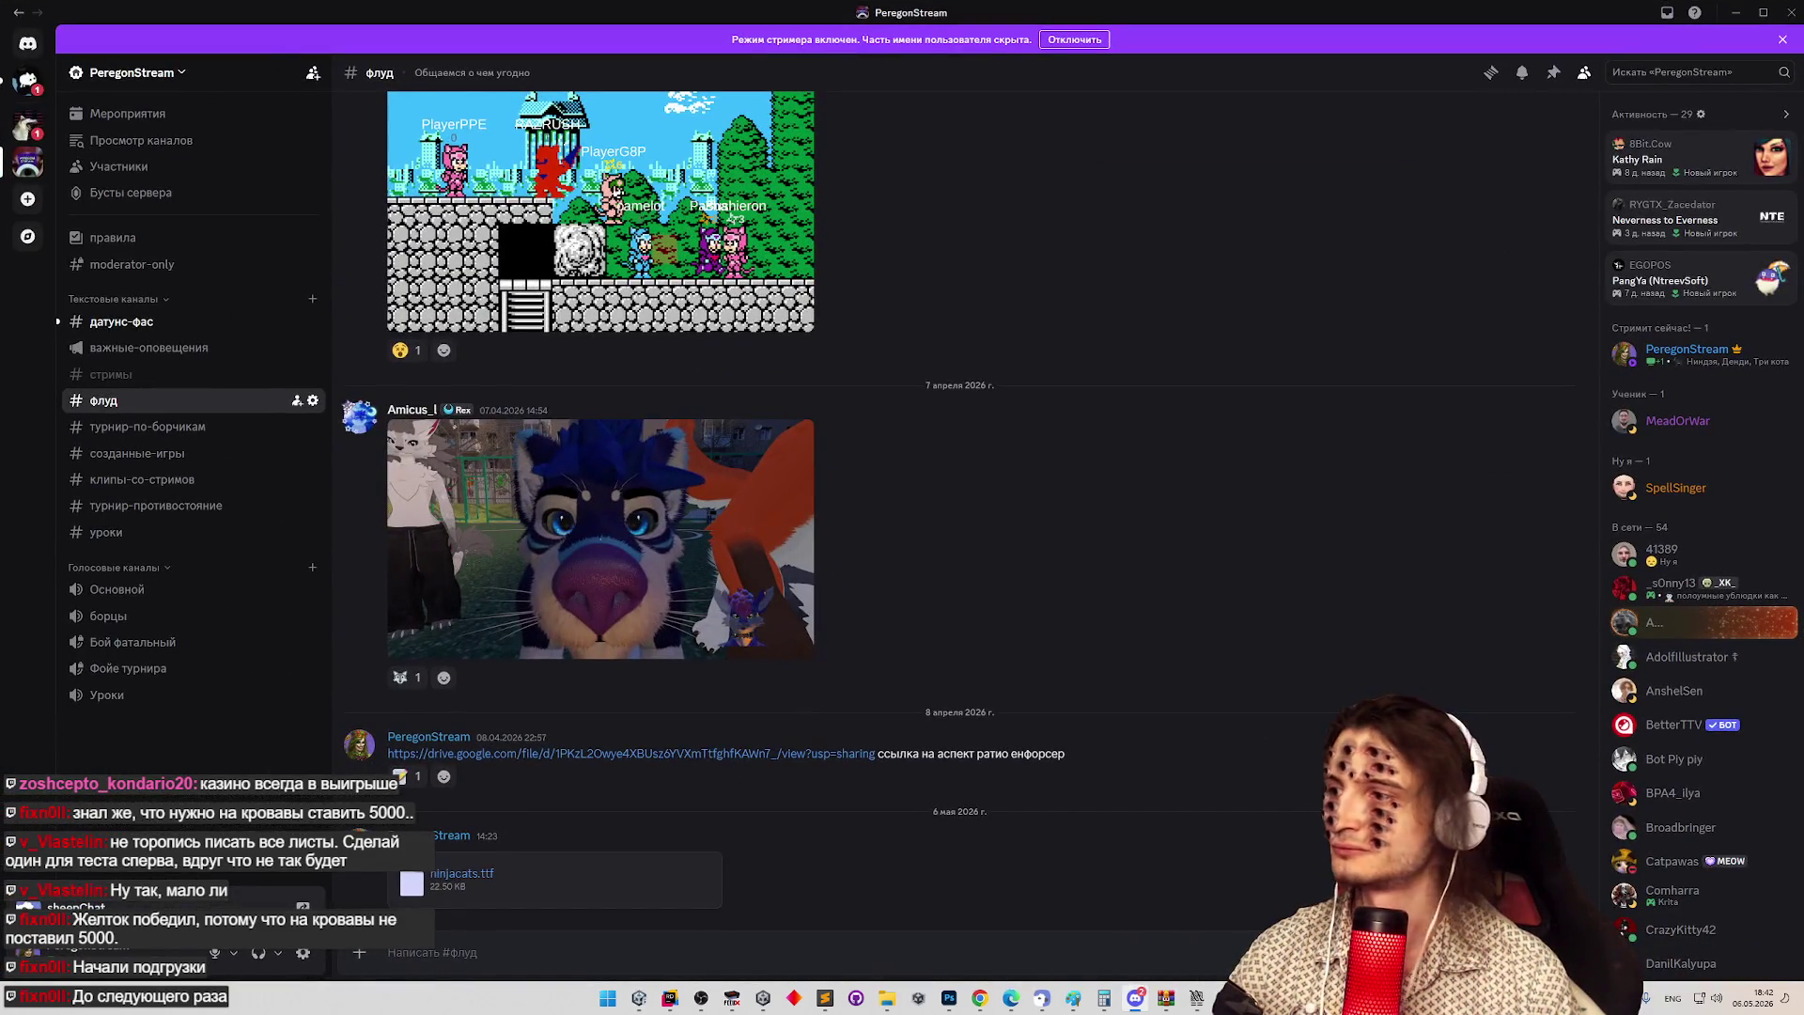
key(alt+Tab)
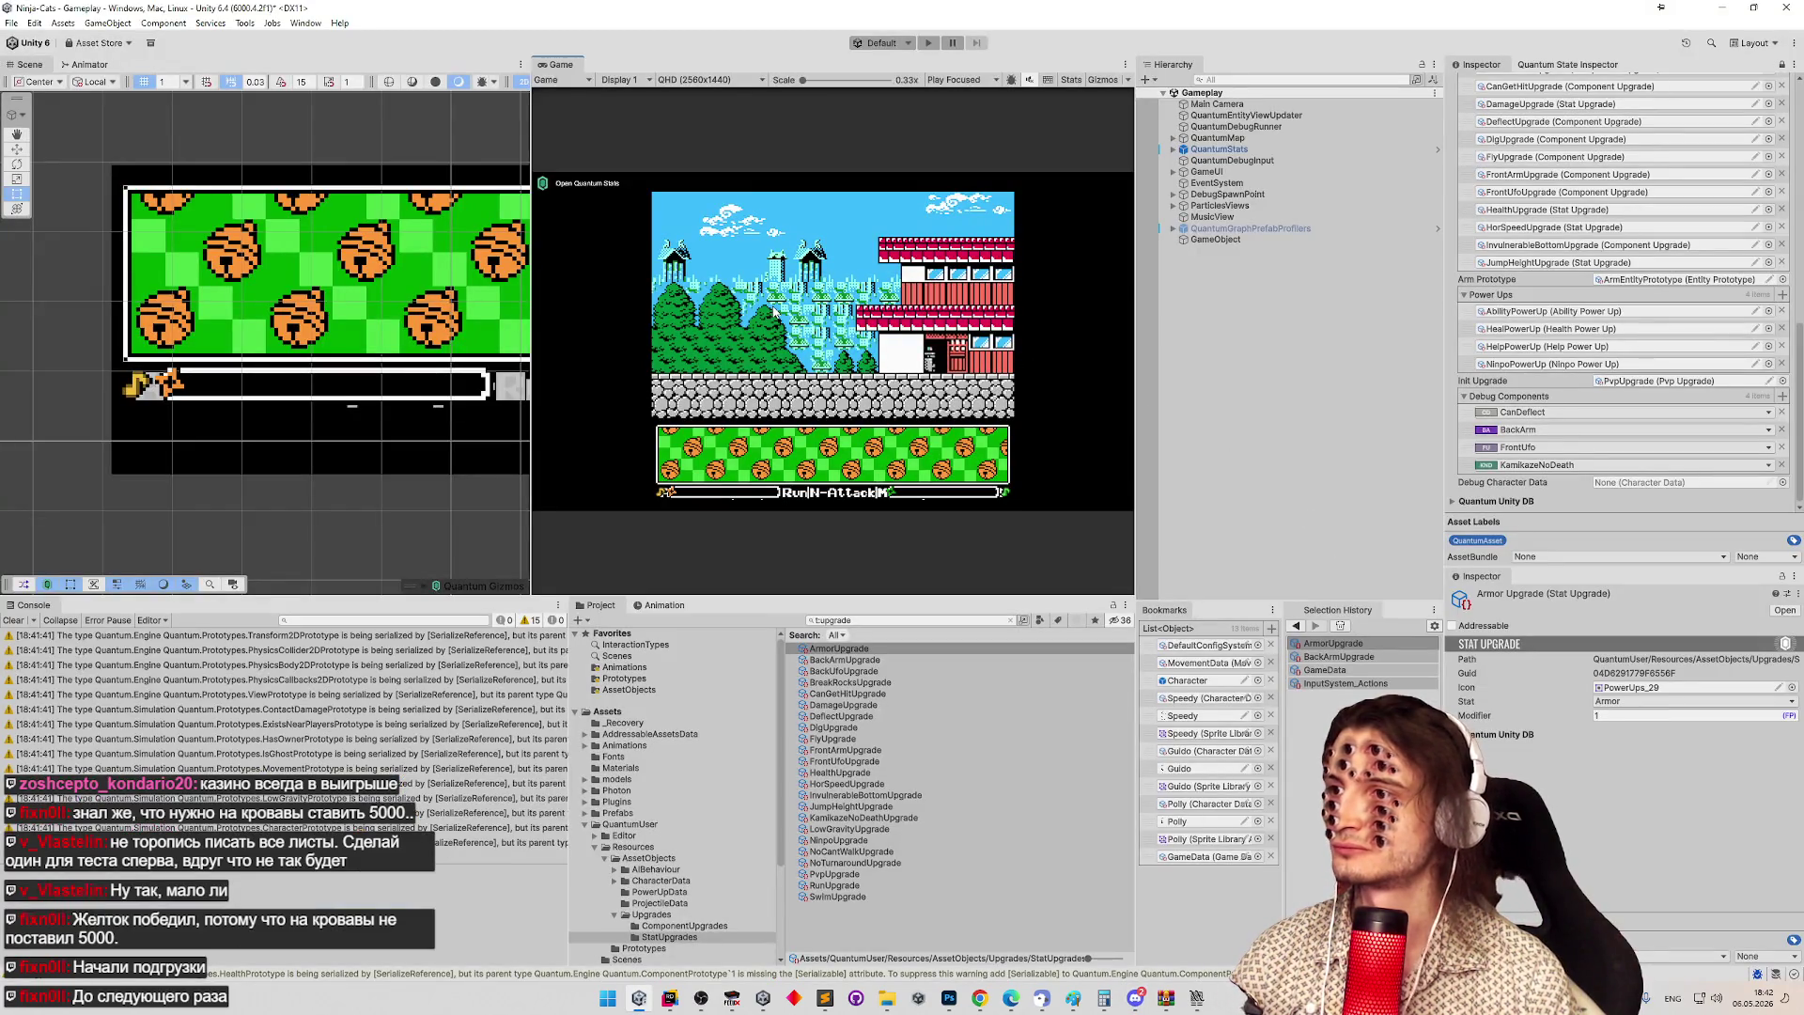
key(ctrl+p)
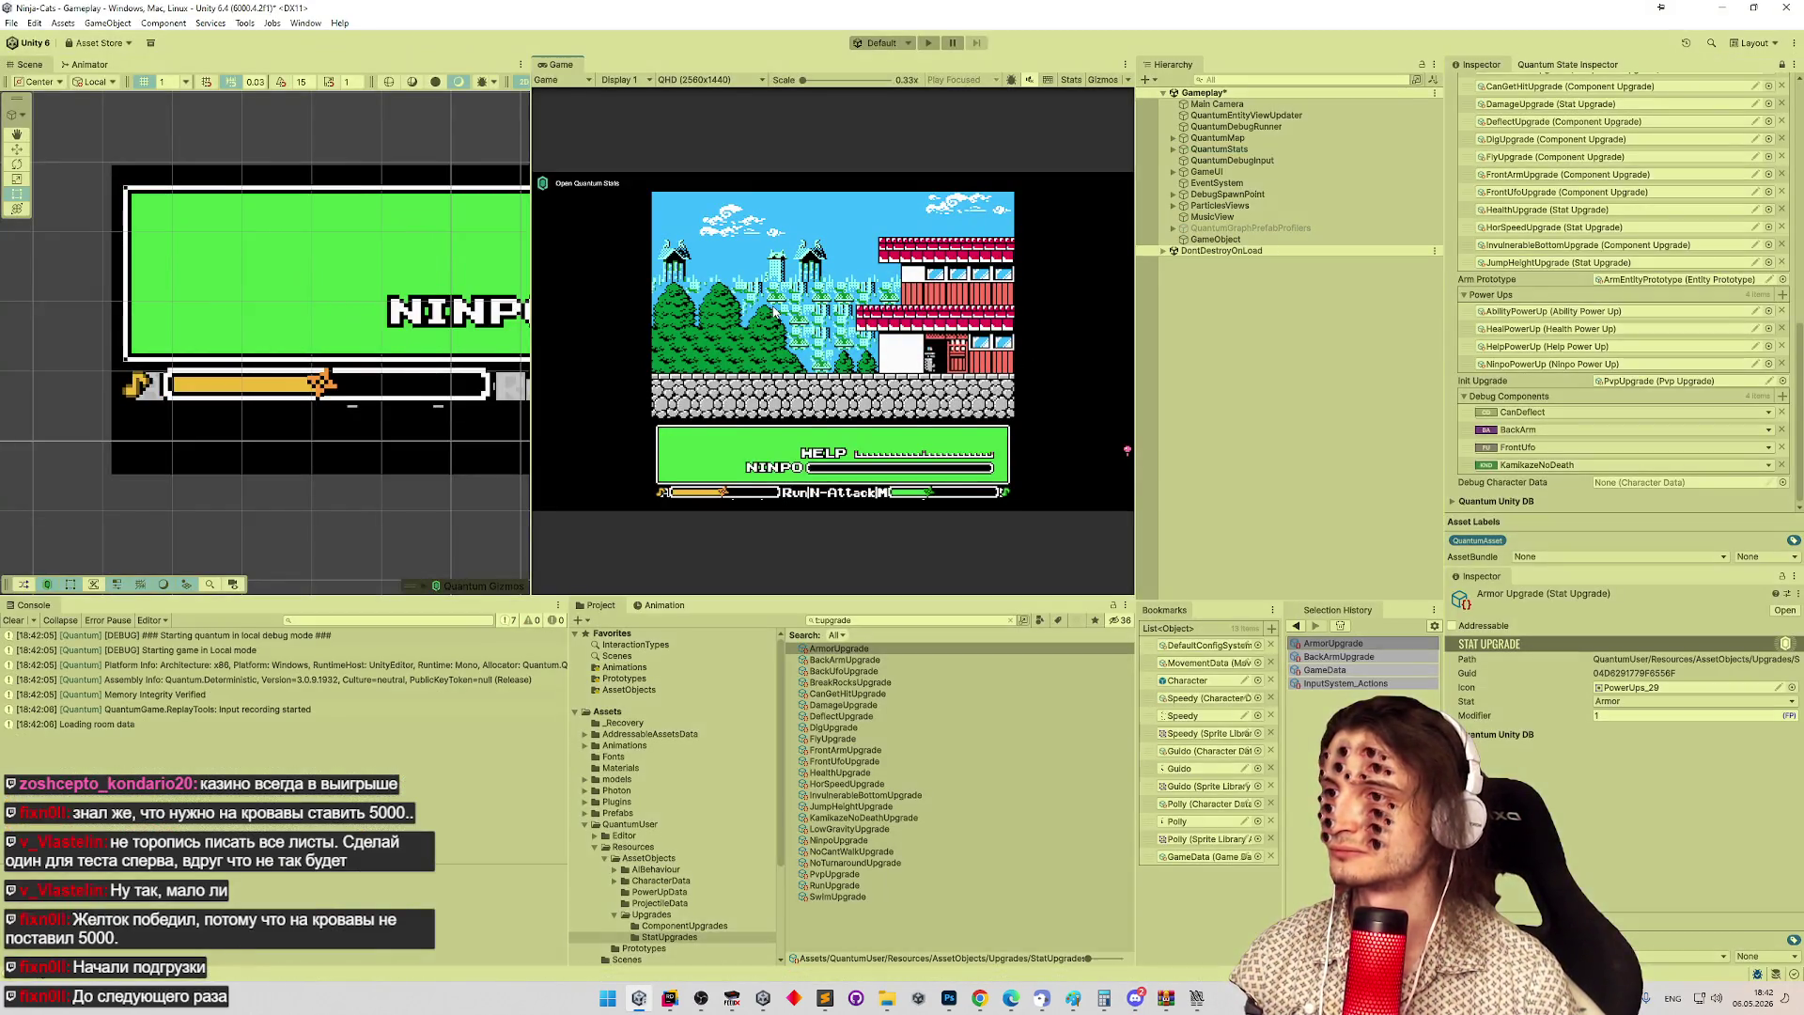
key(shift+space)
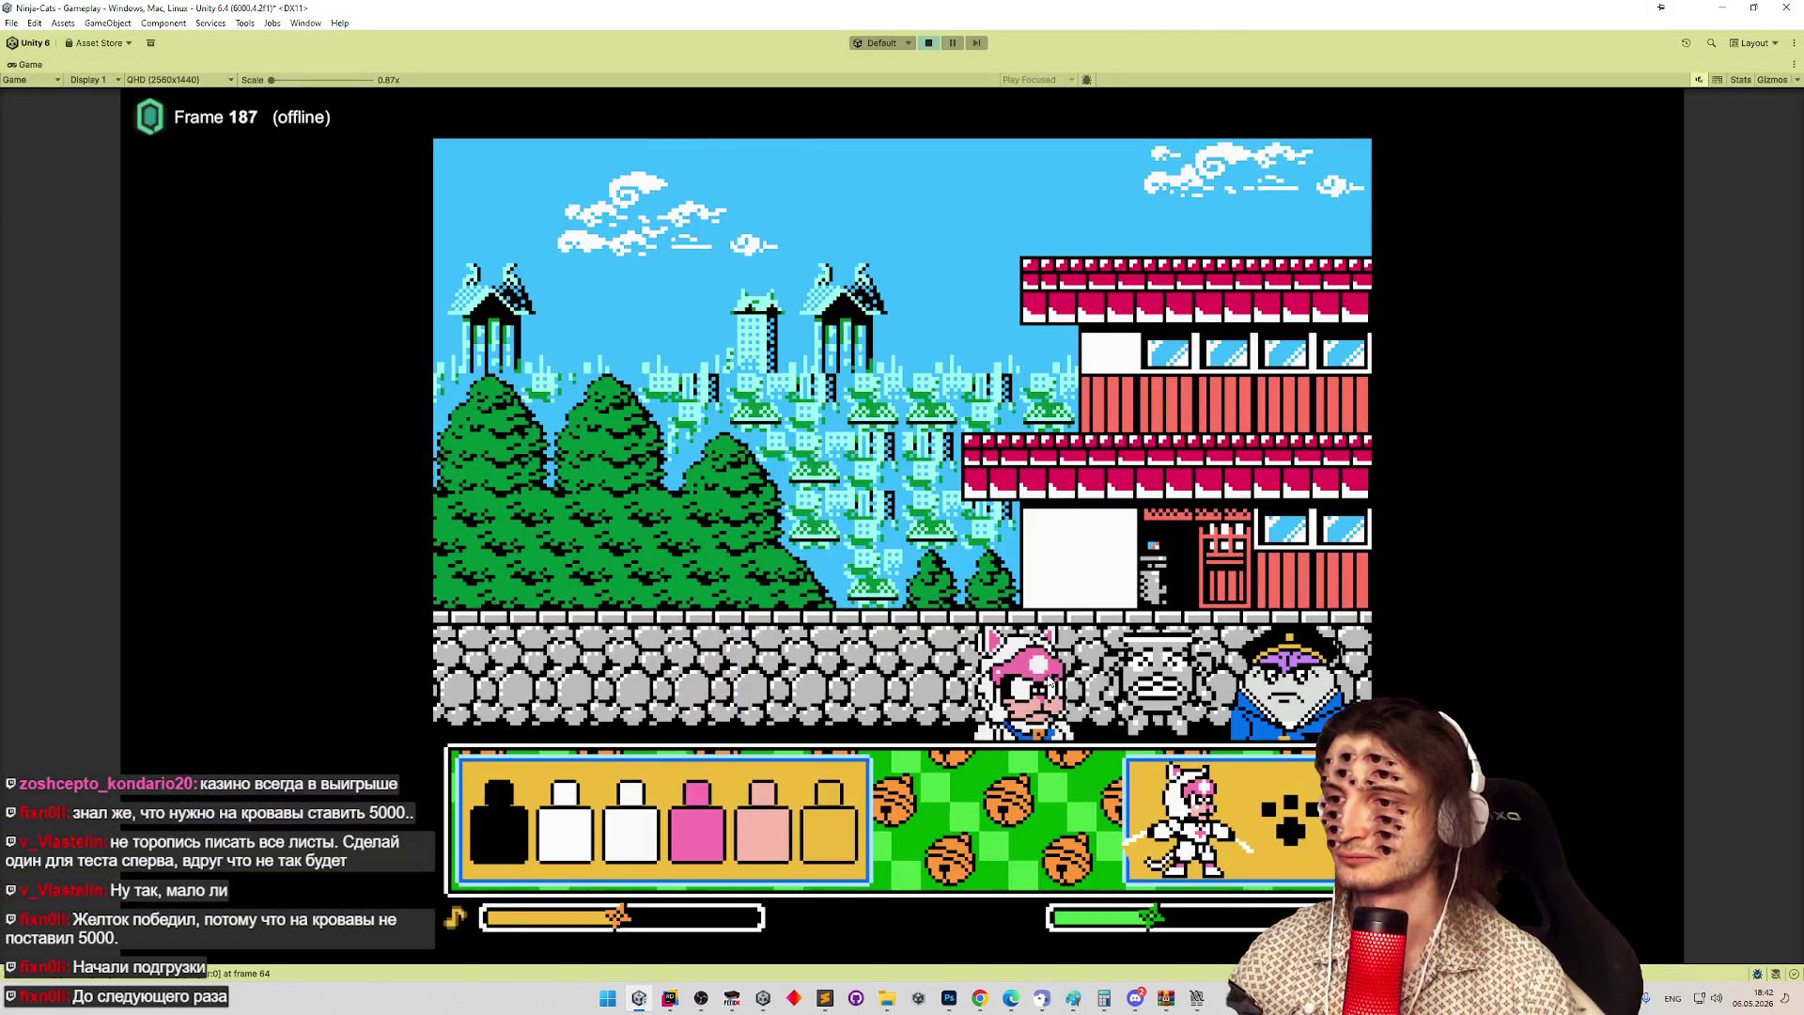
click(829, 838)
click(910, 685)
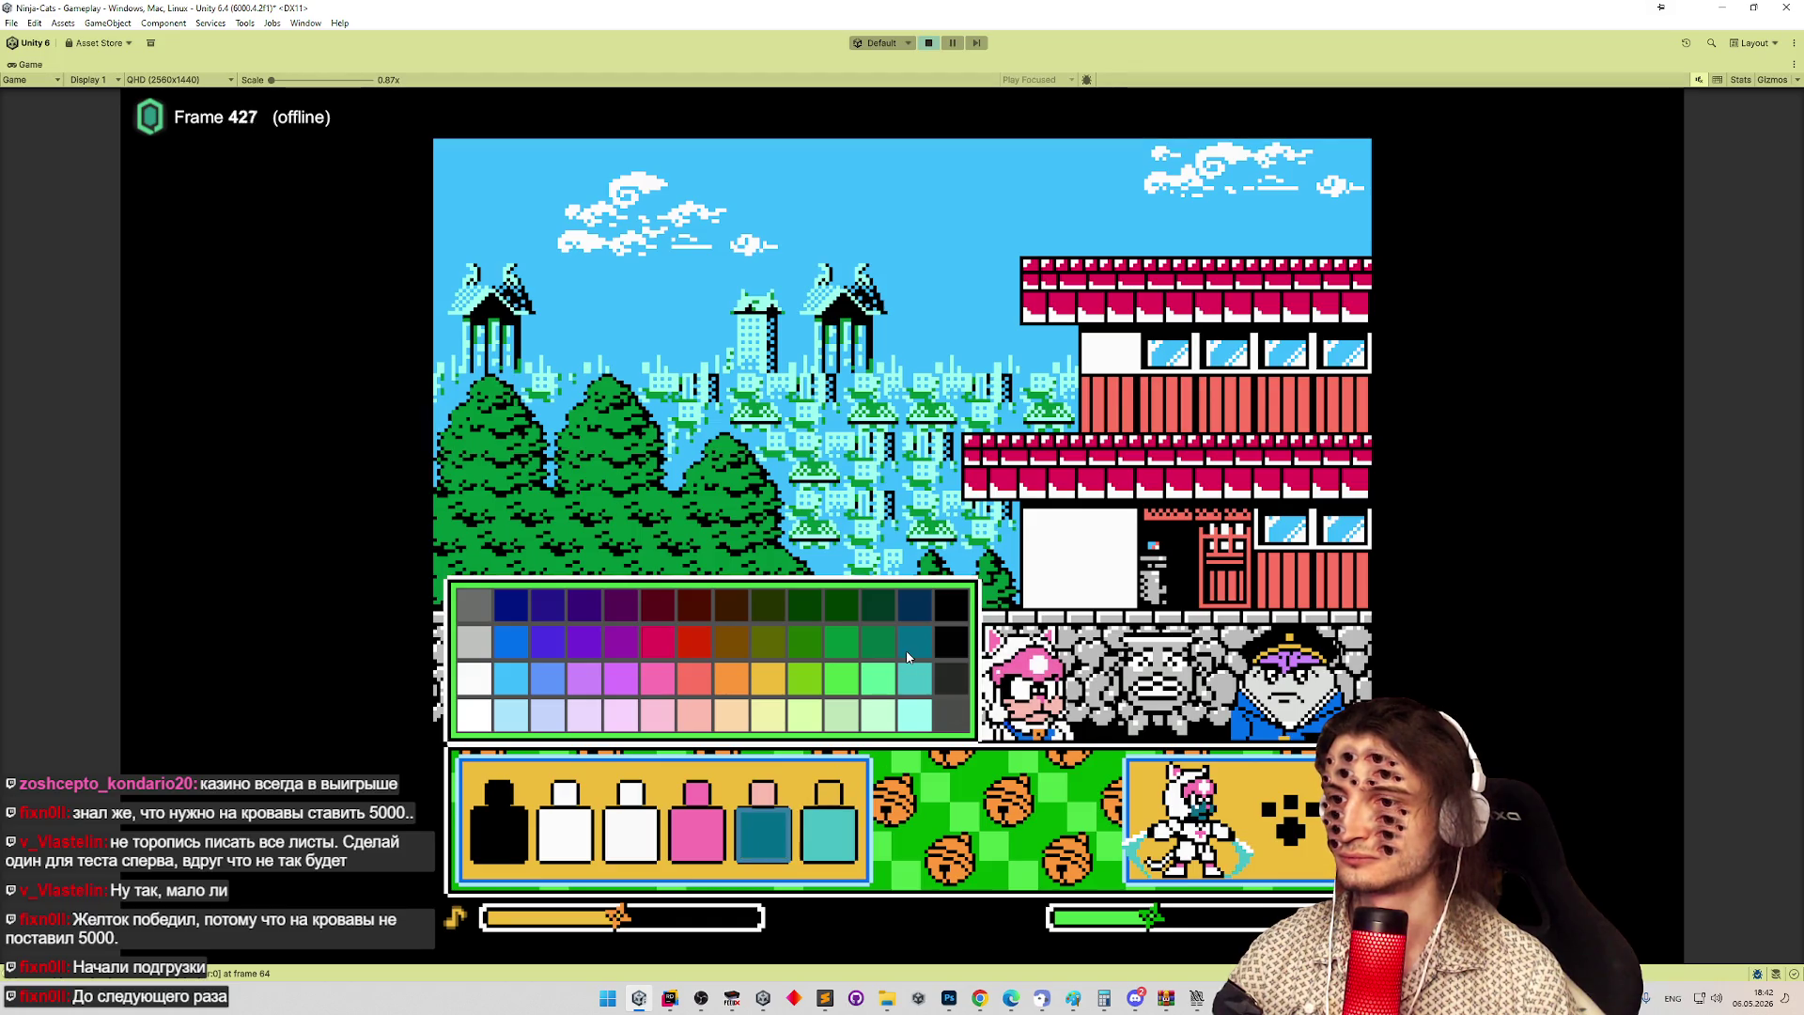
click(1280, 827)
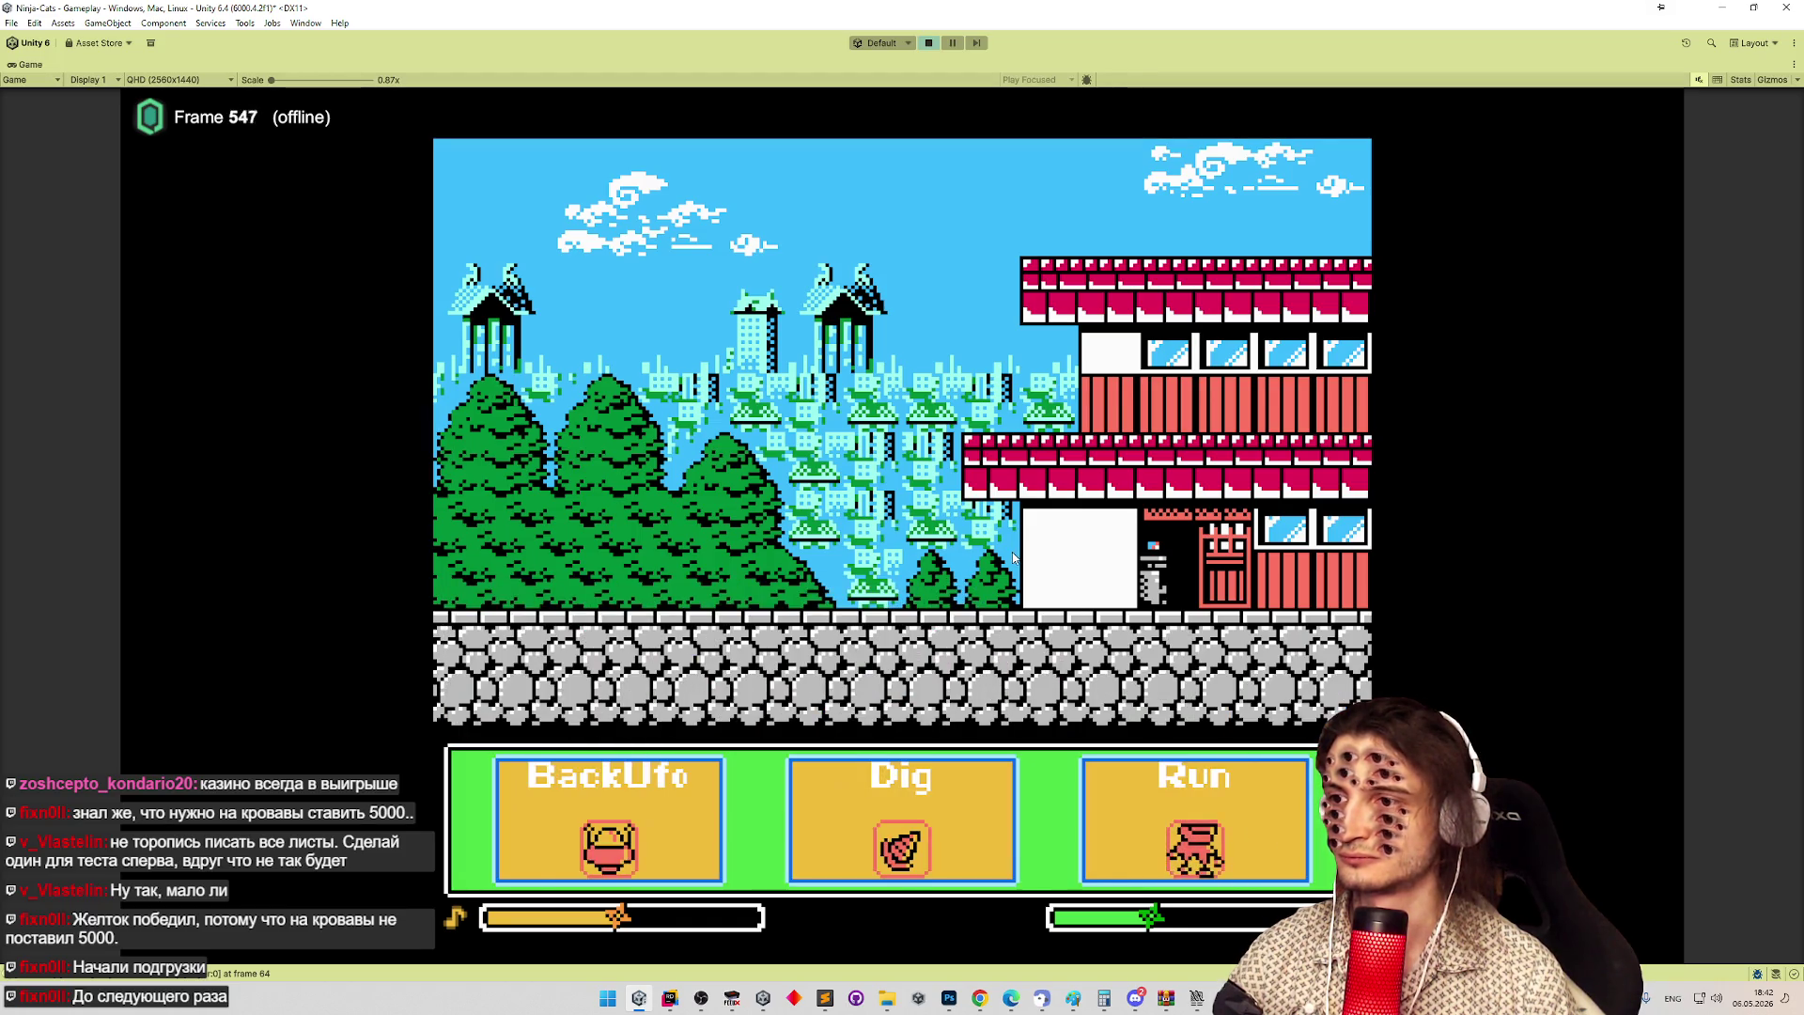
Choose Dig, play the cave level, and pick the BackArm and Dig upgrades.
click(833, 819)
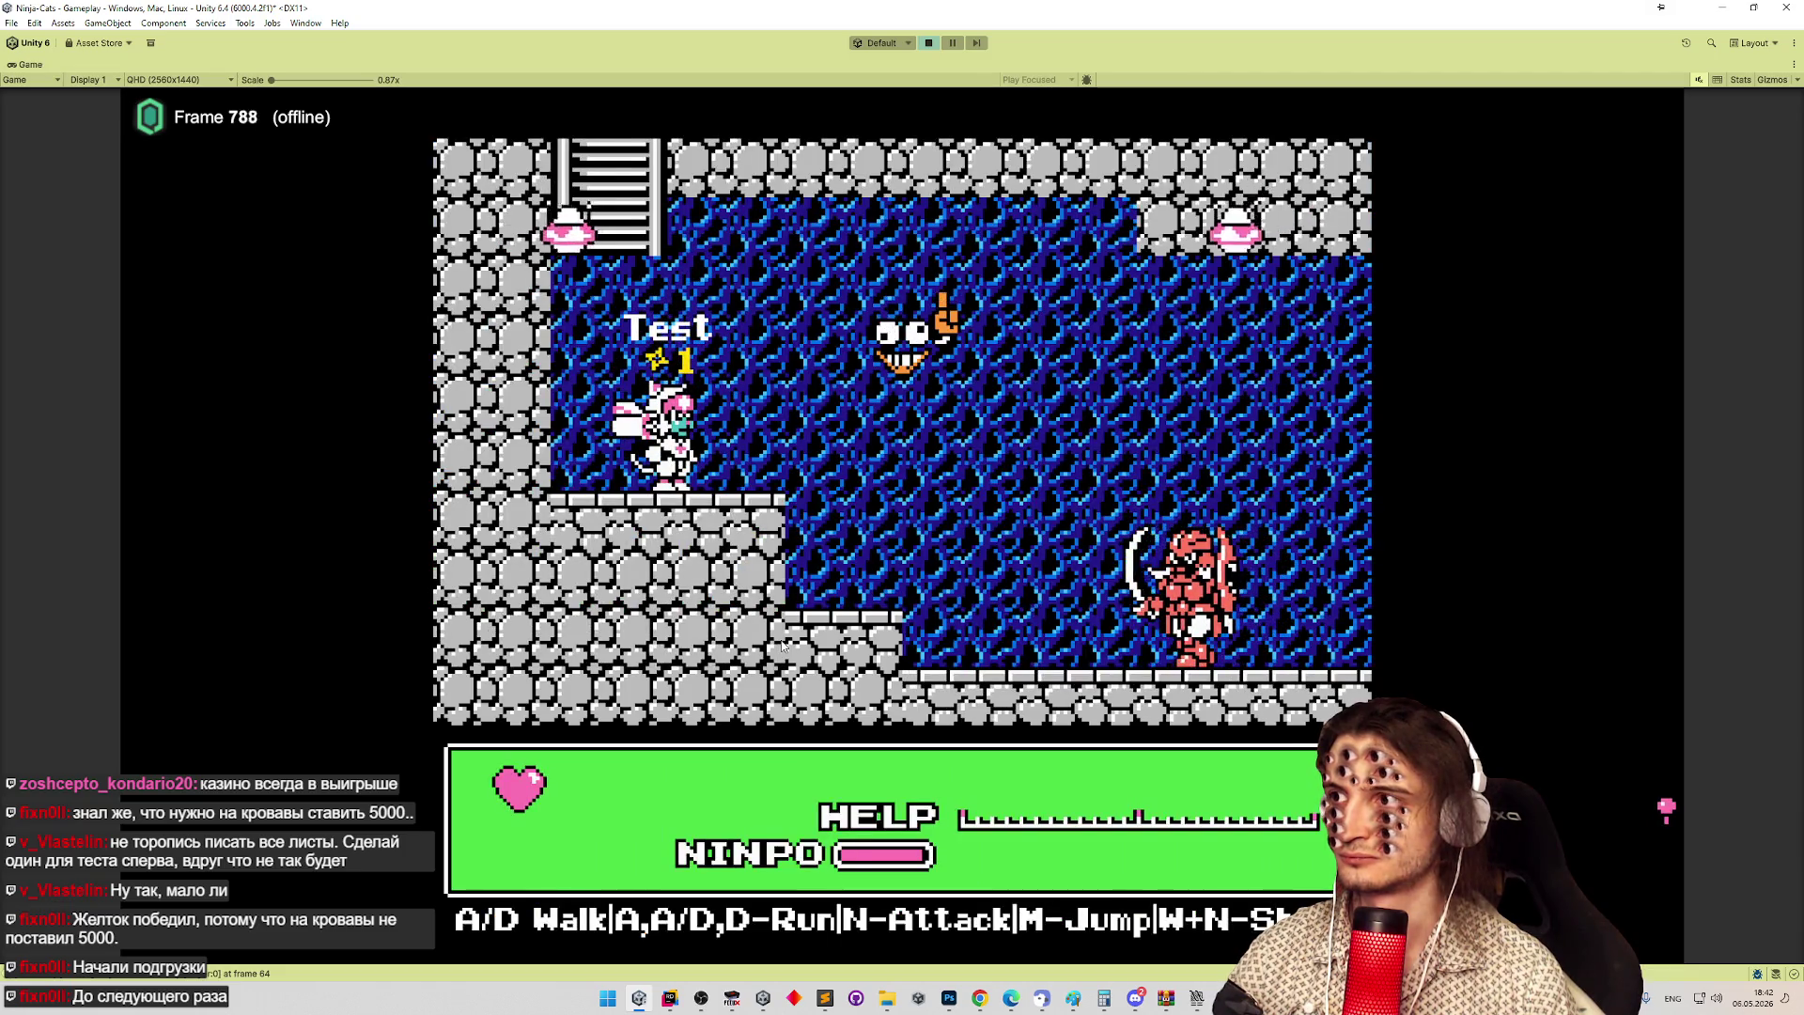
key(m)
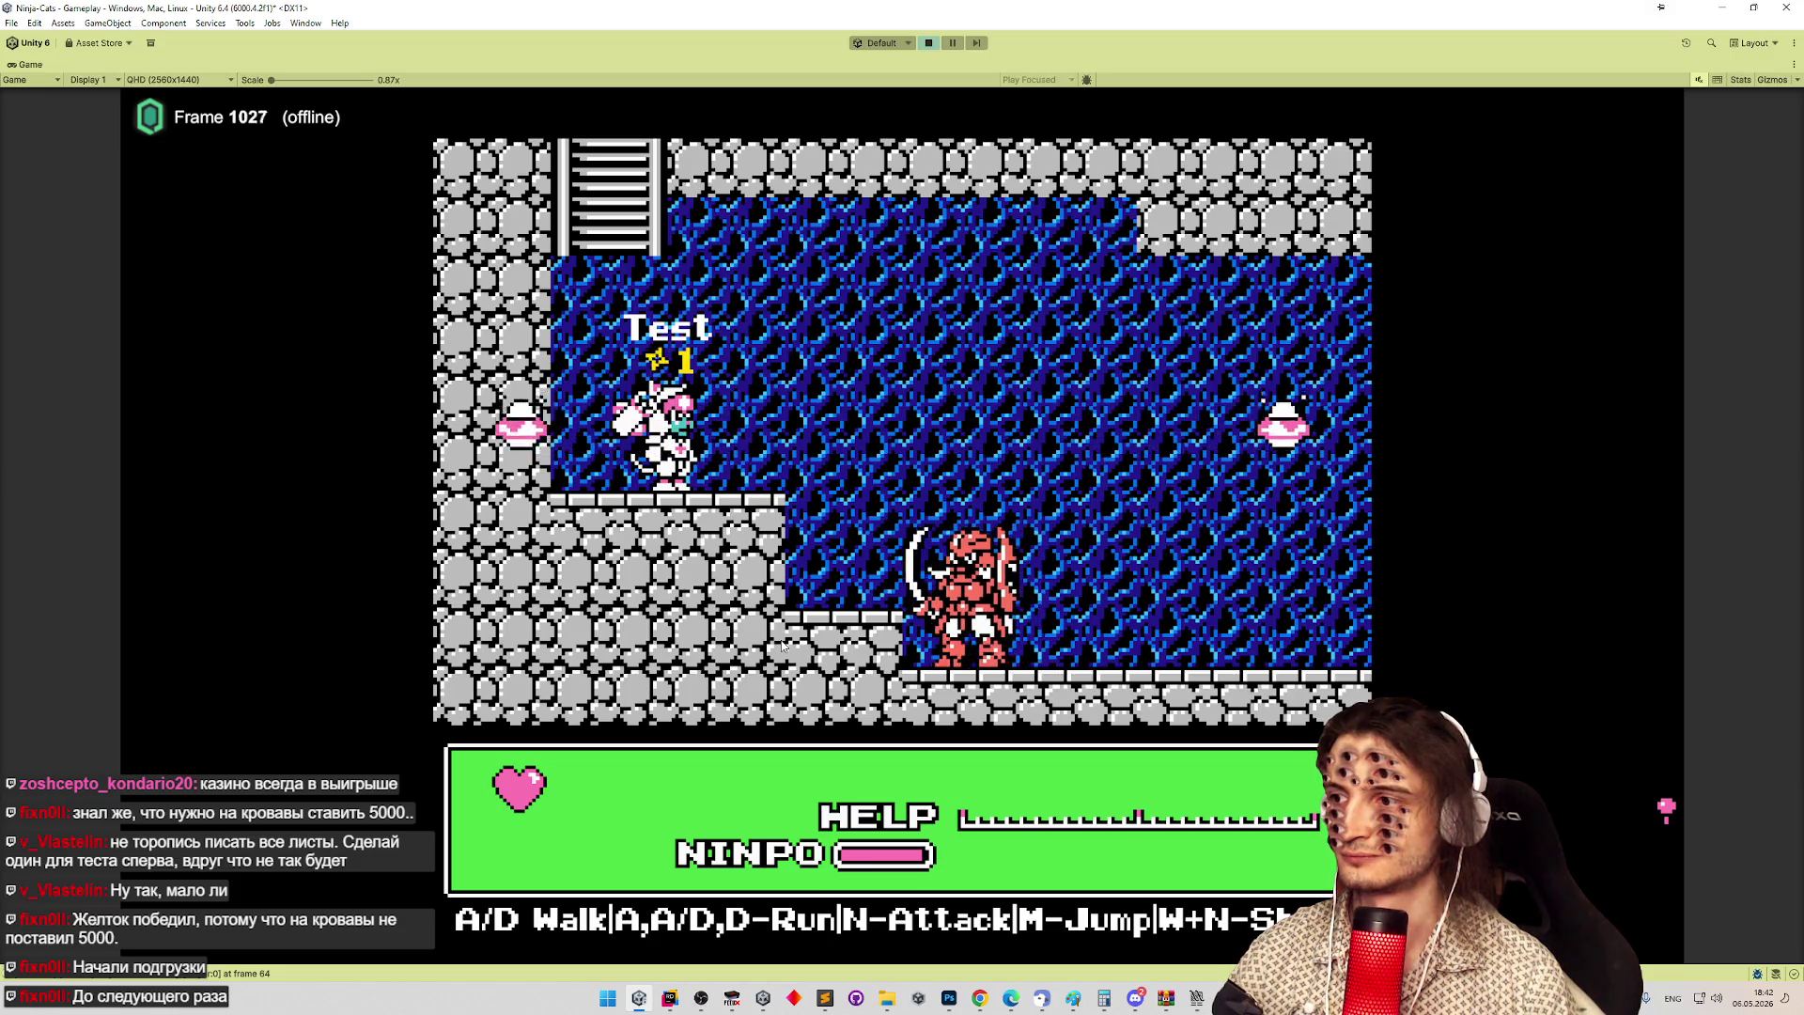
key(d)
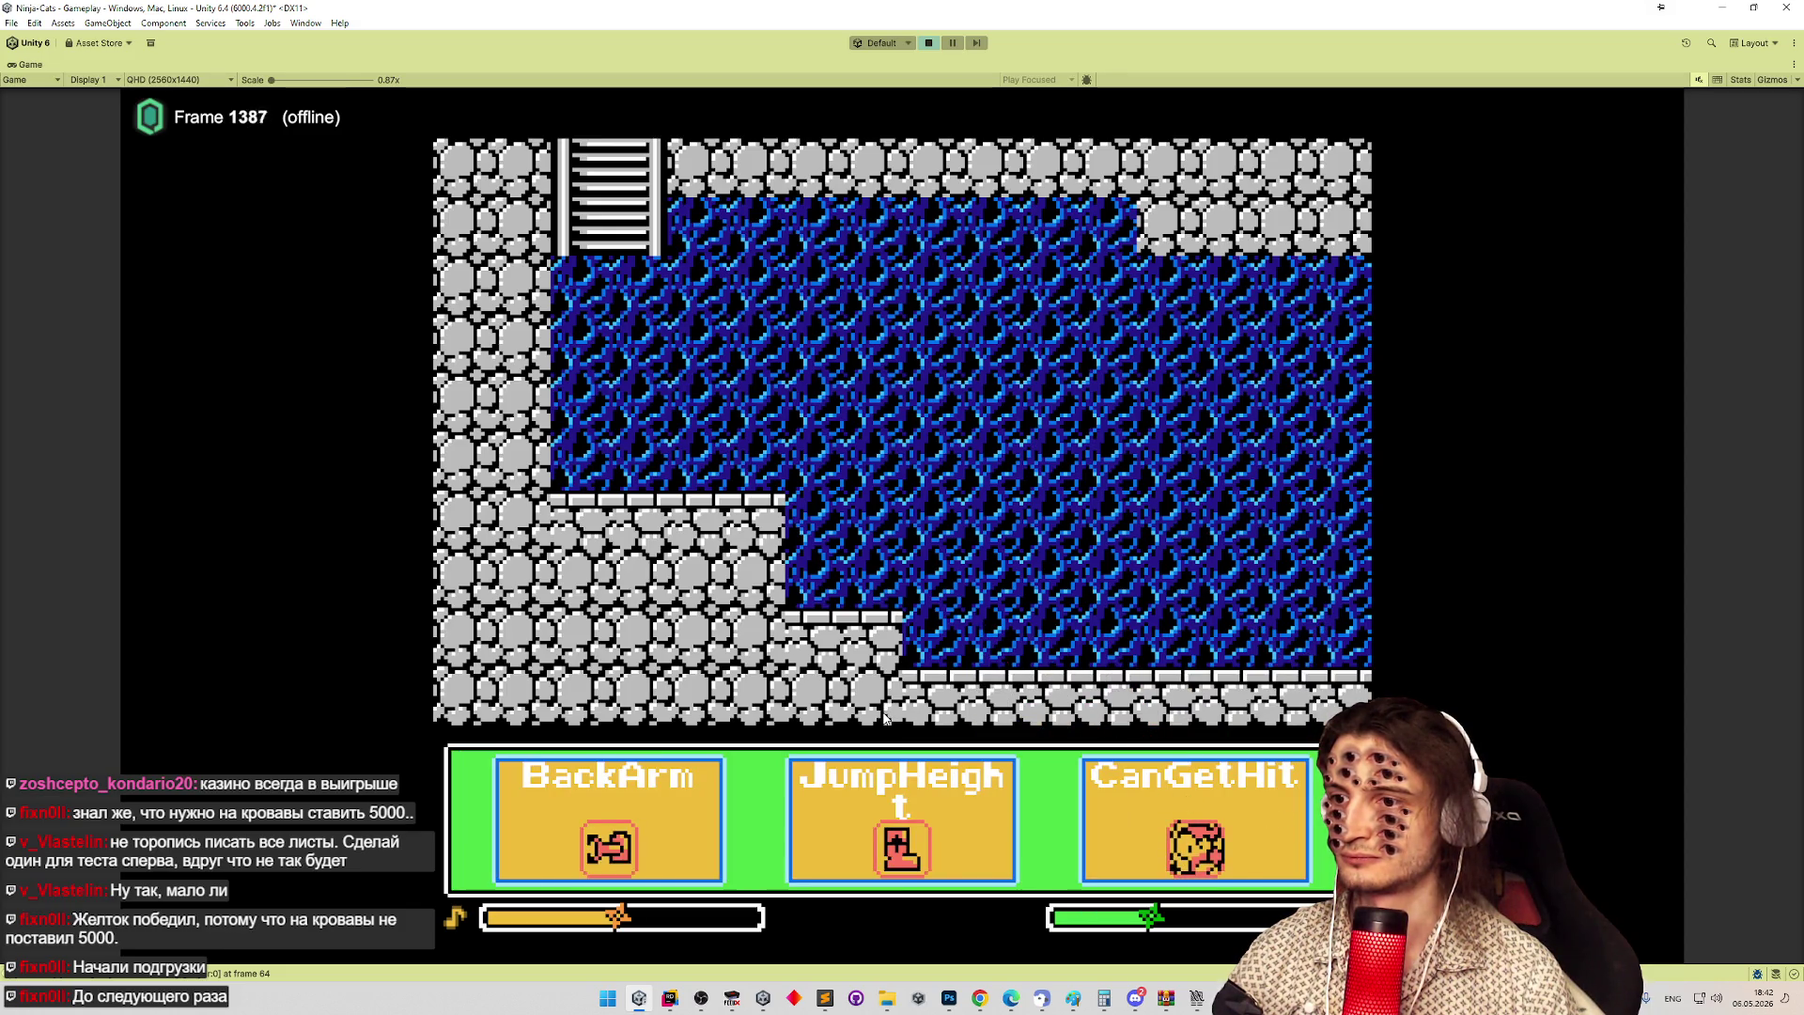
click(694, 772)
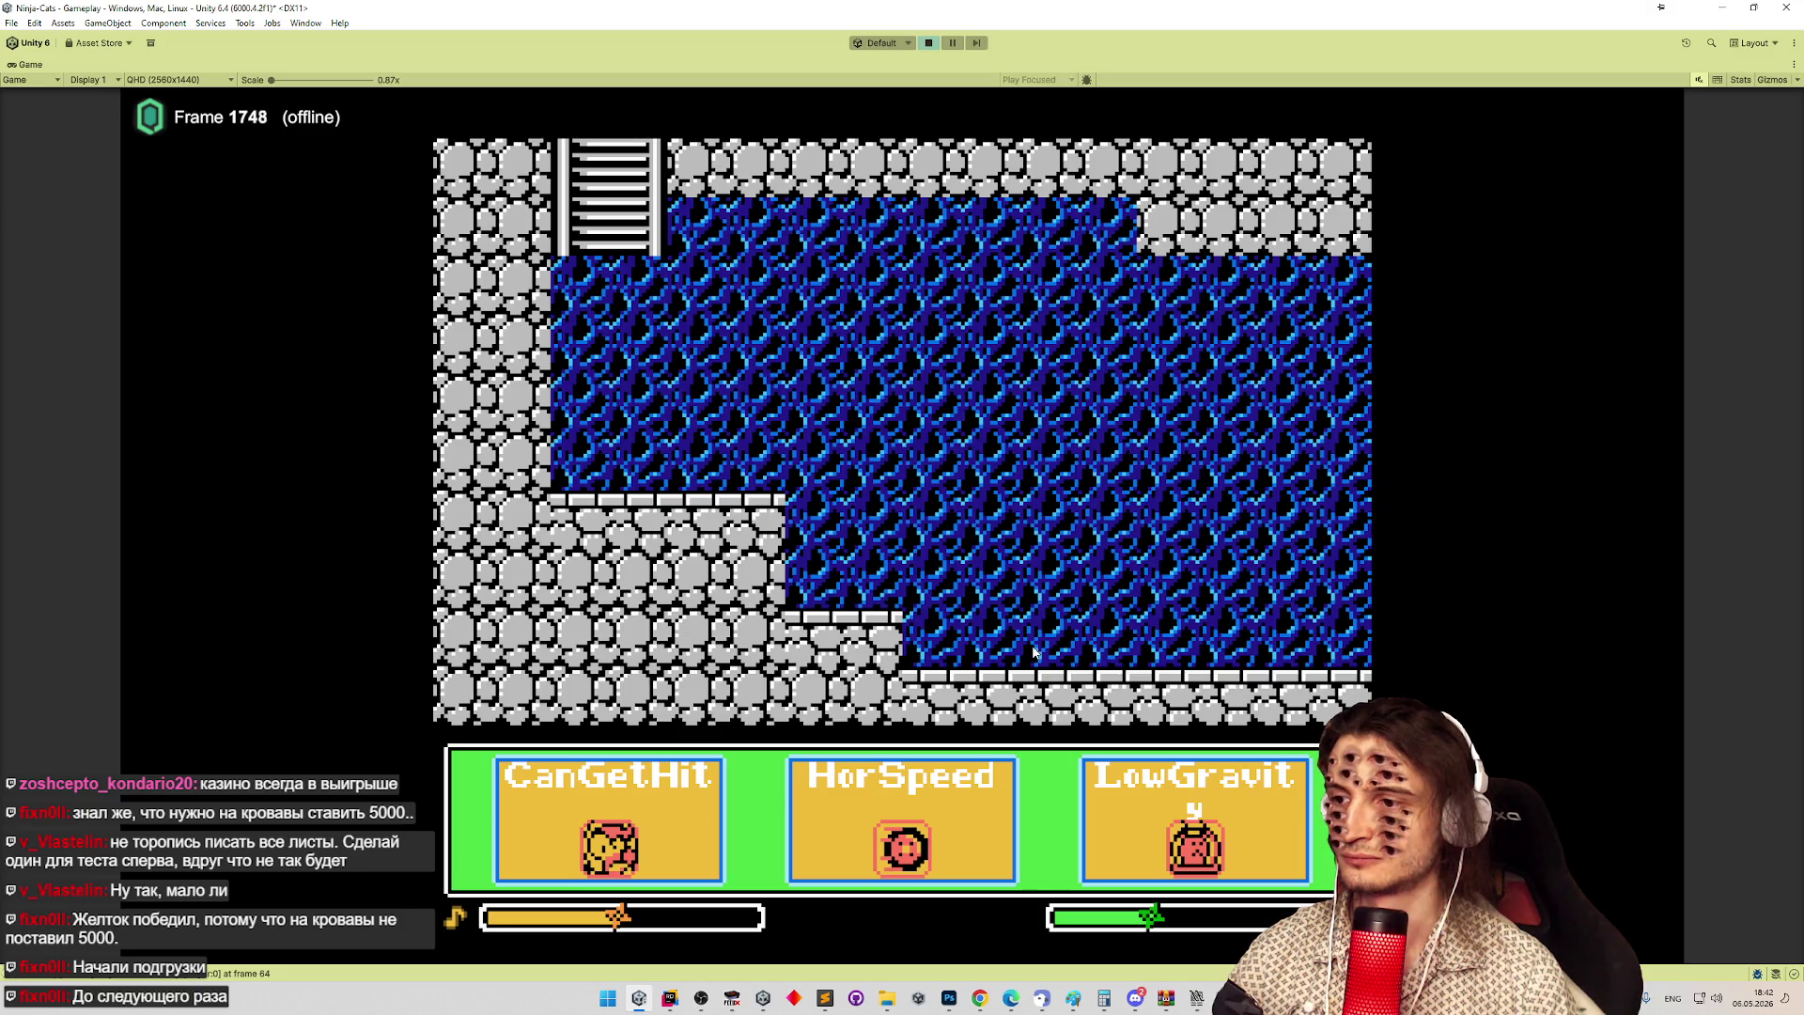
click(1173, 808)
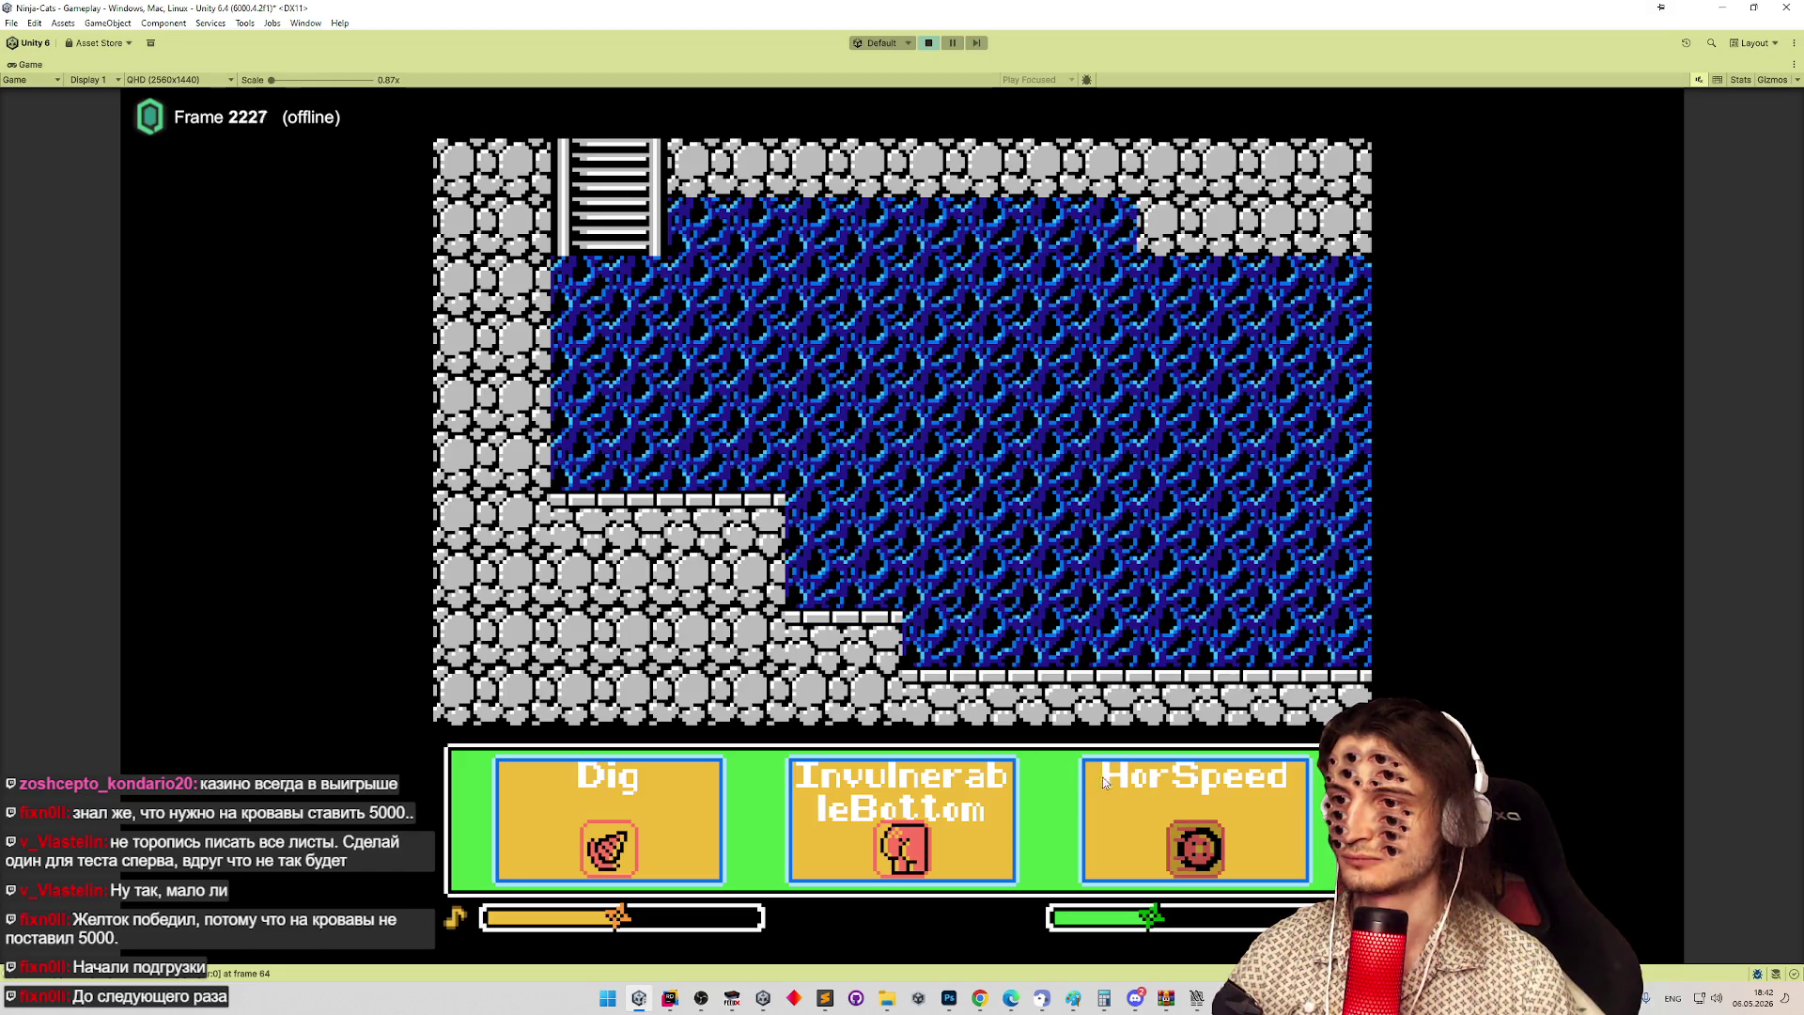
click(651, 830)
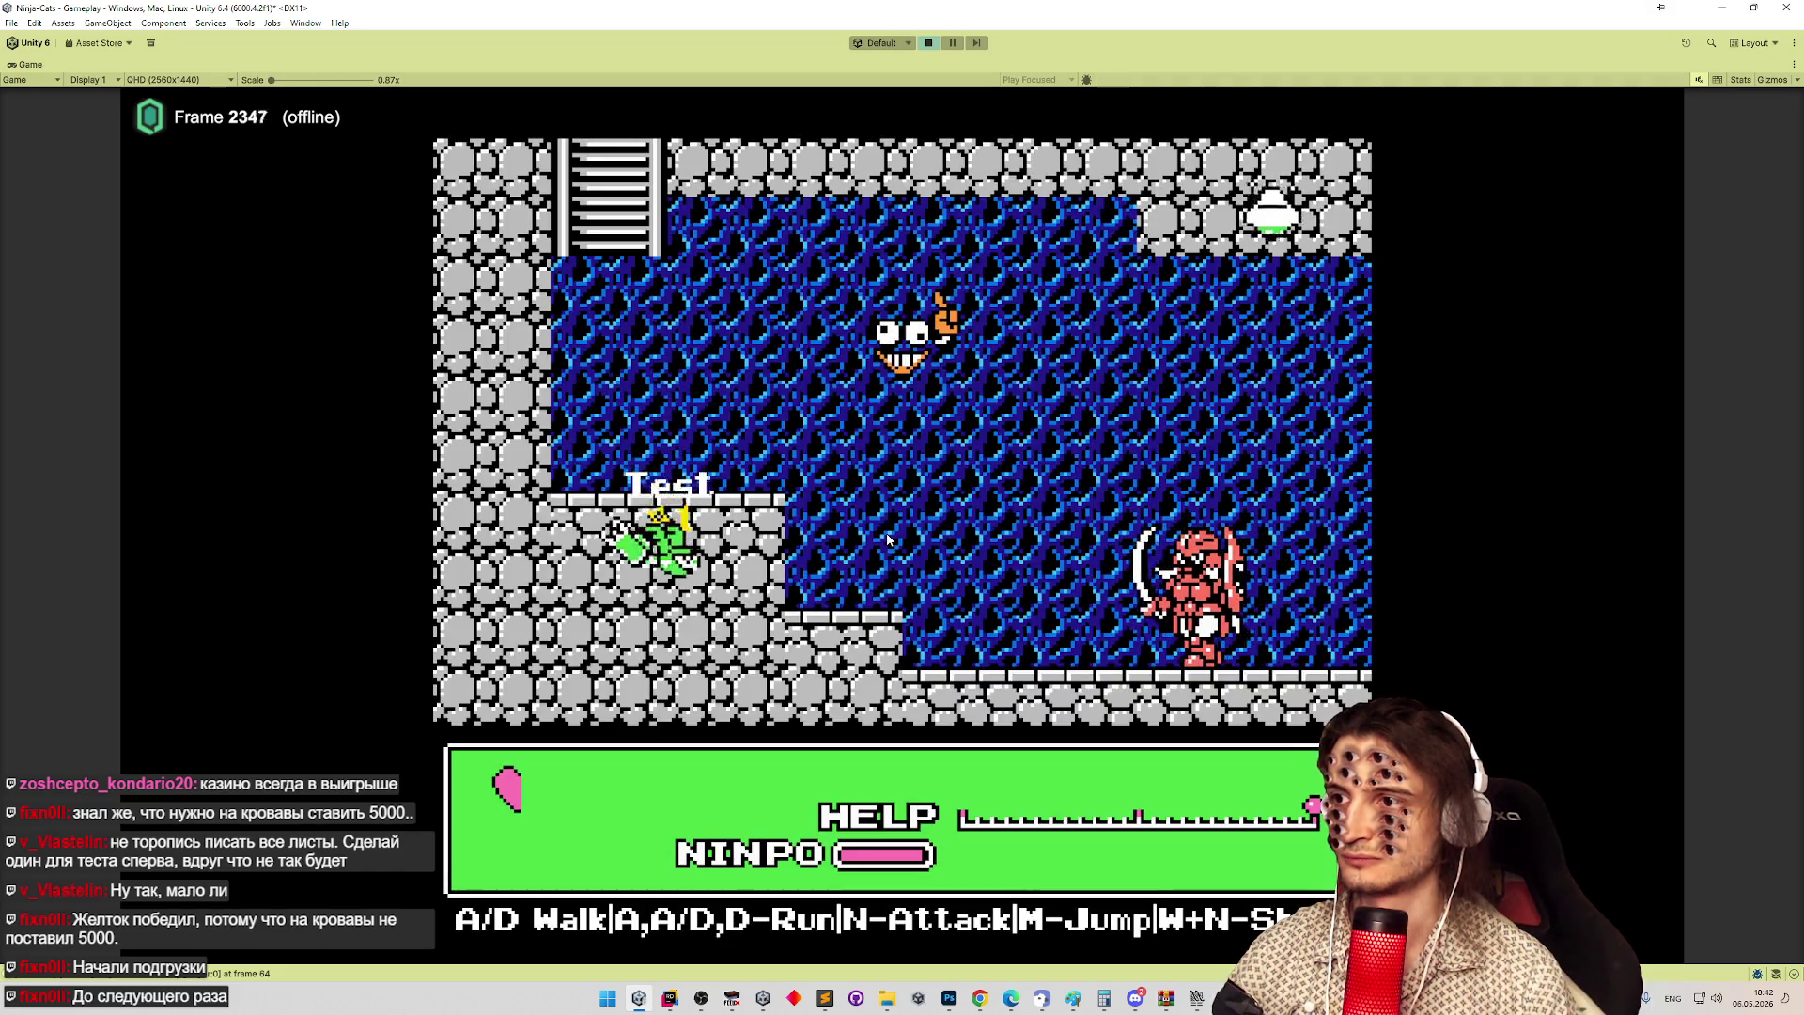
Run and jump the cat right through the lava room onto the next room's lower floor.
key(d)
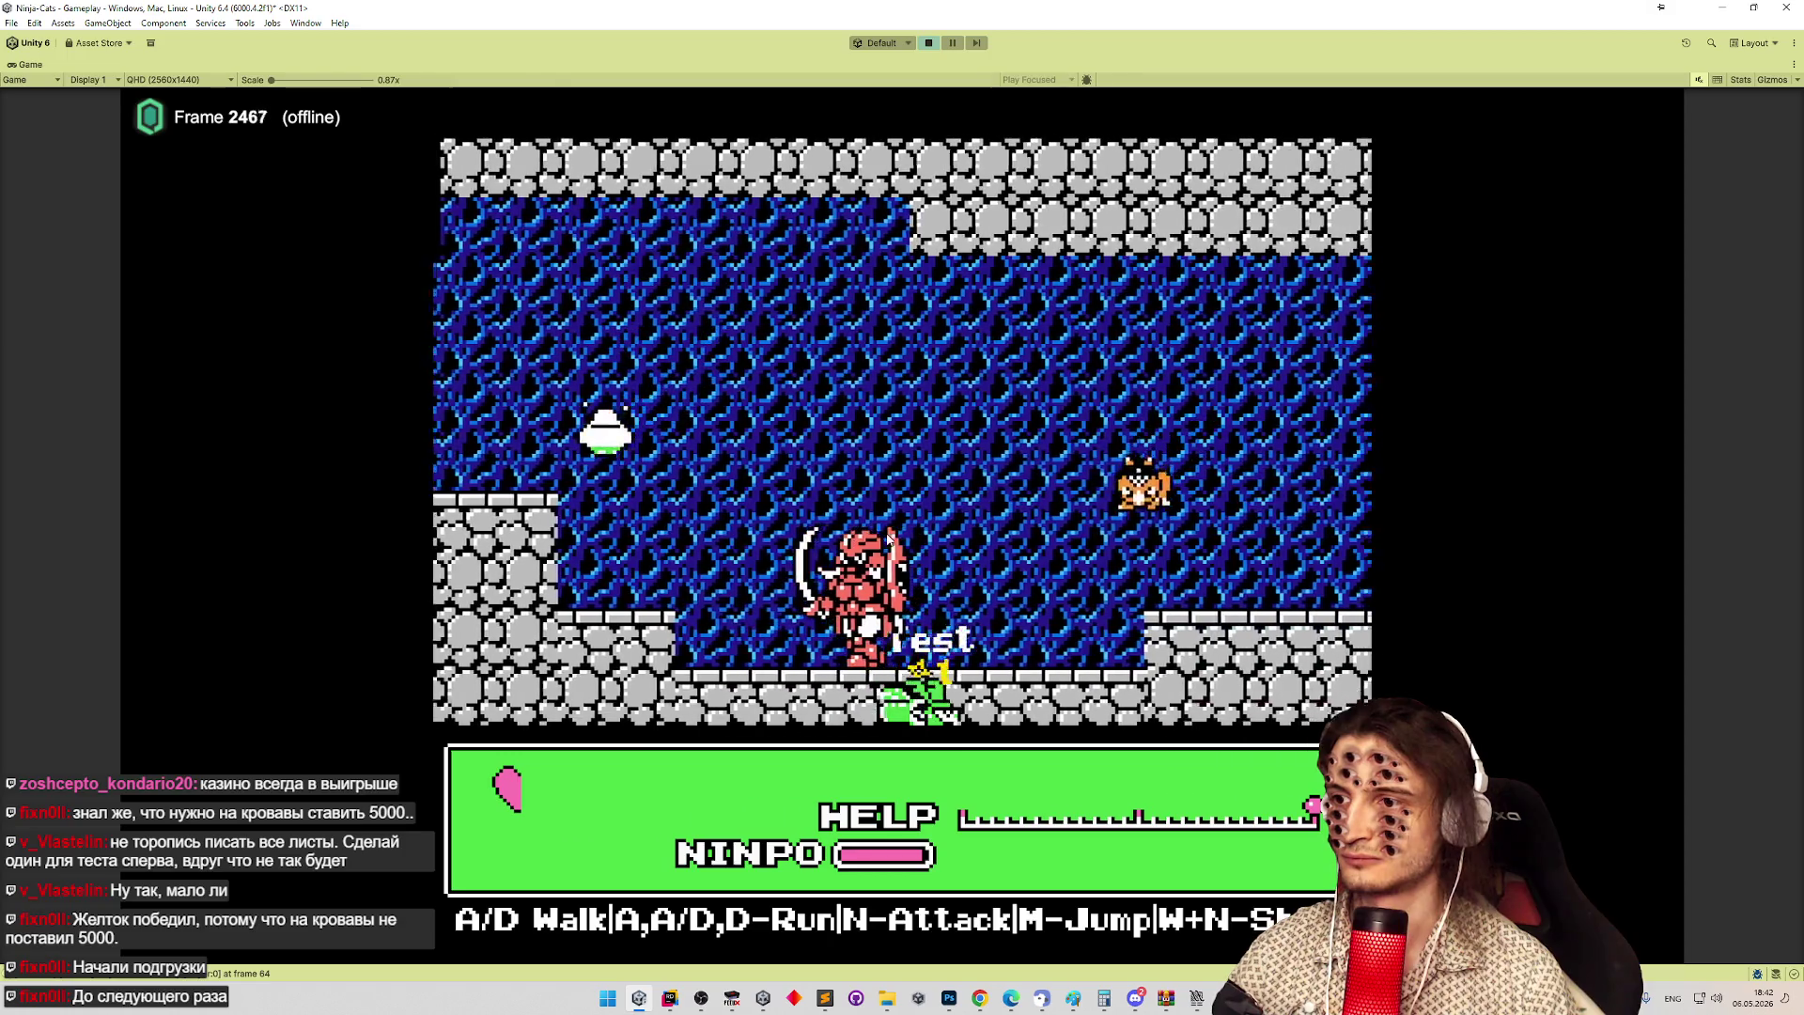
key(d)
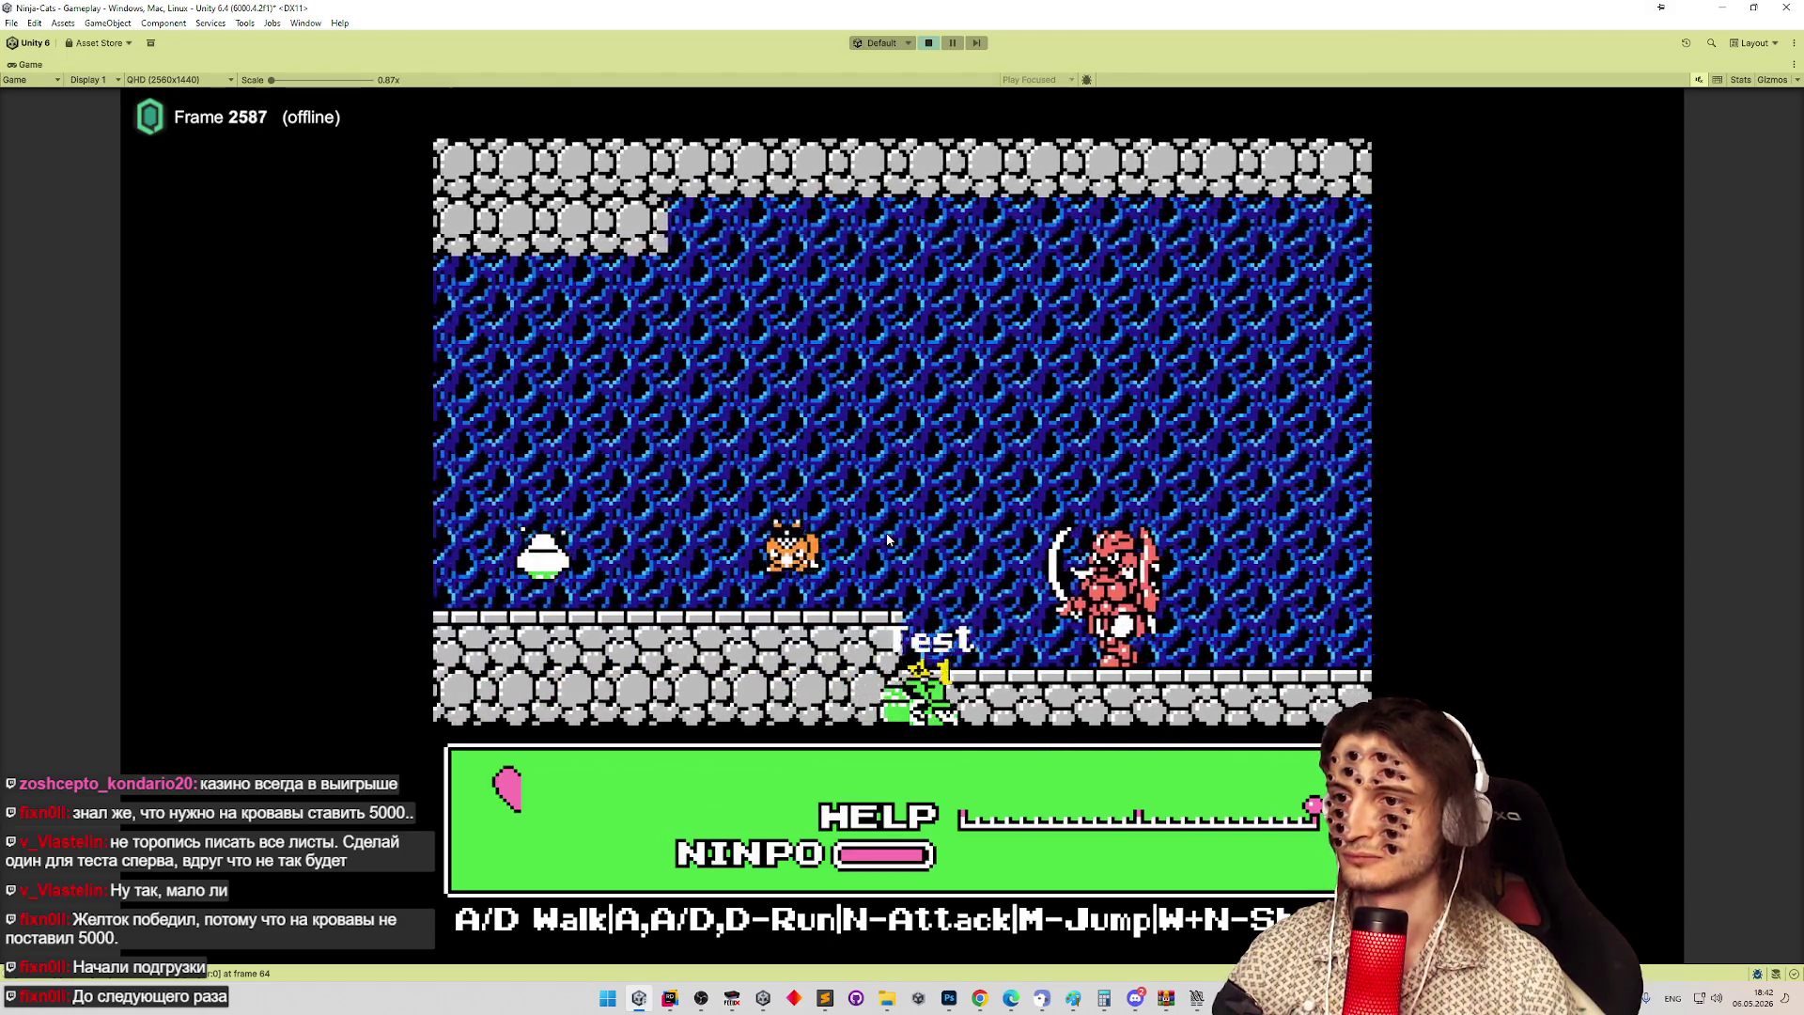
key(d)
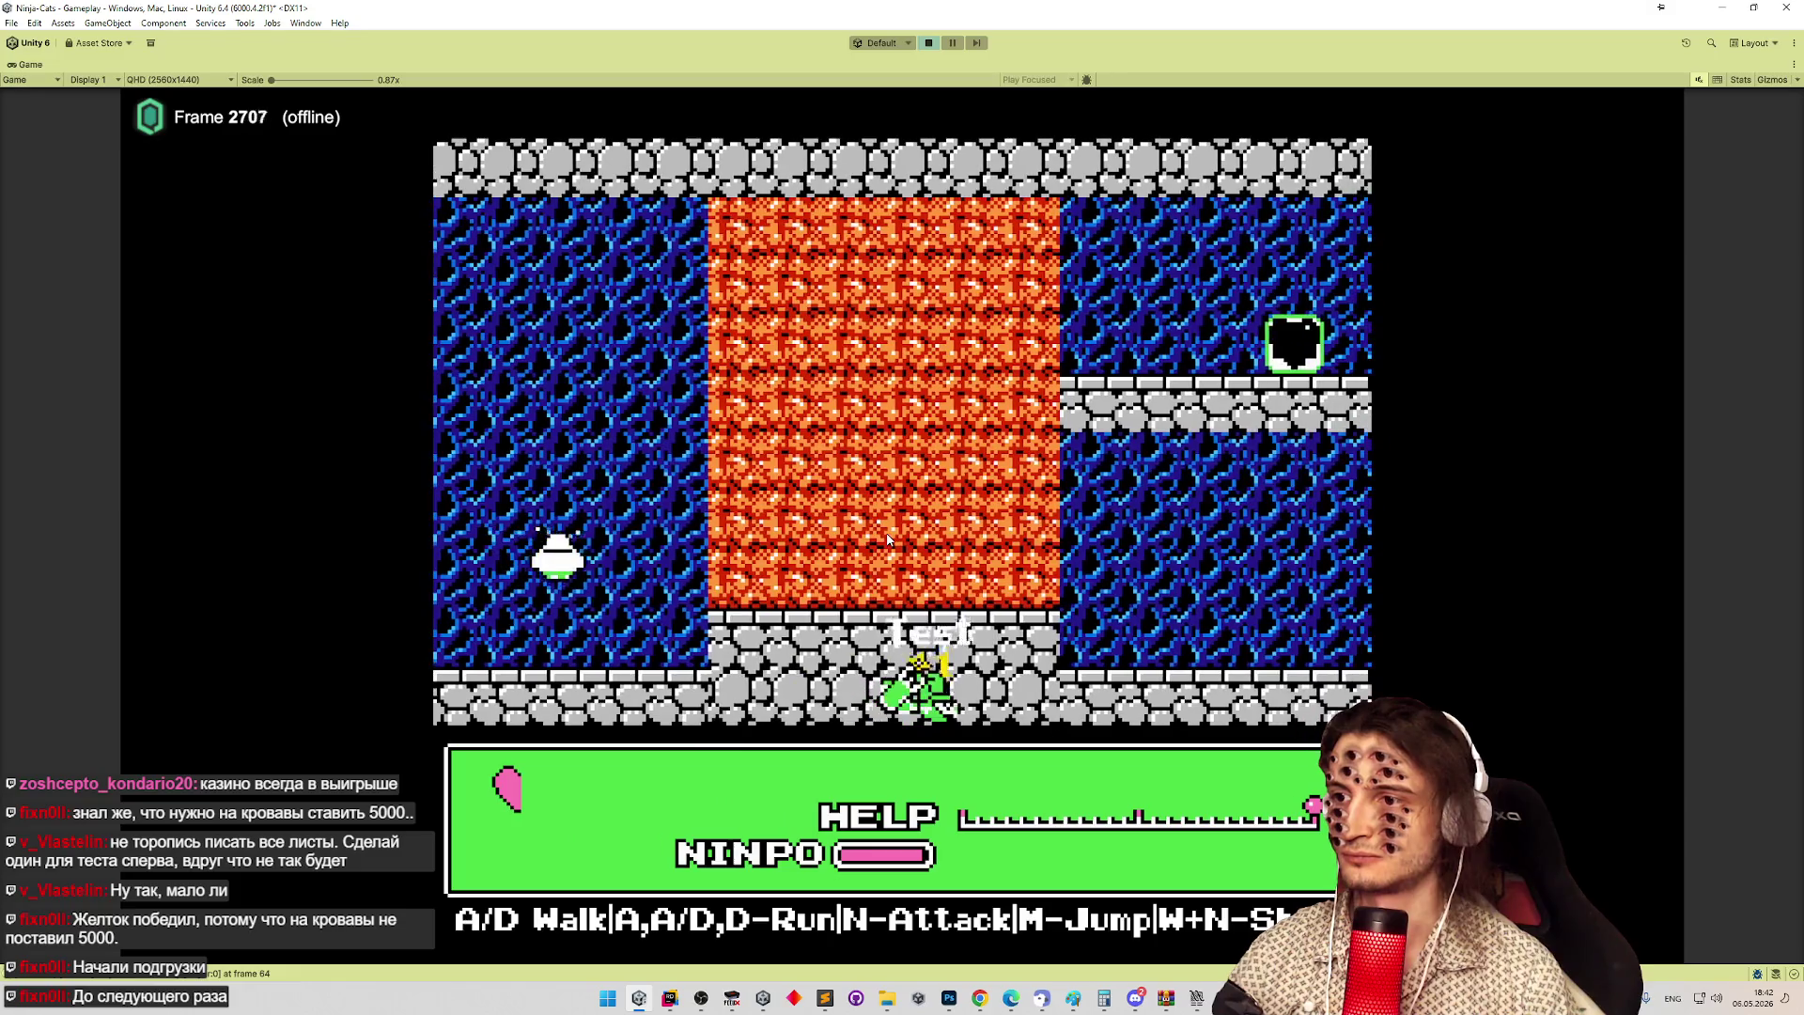
key(m)
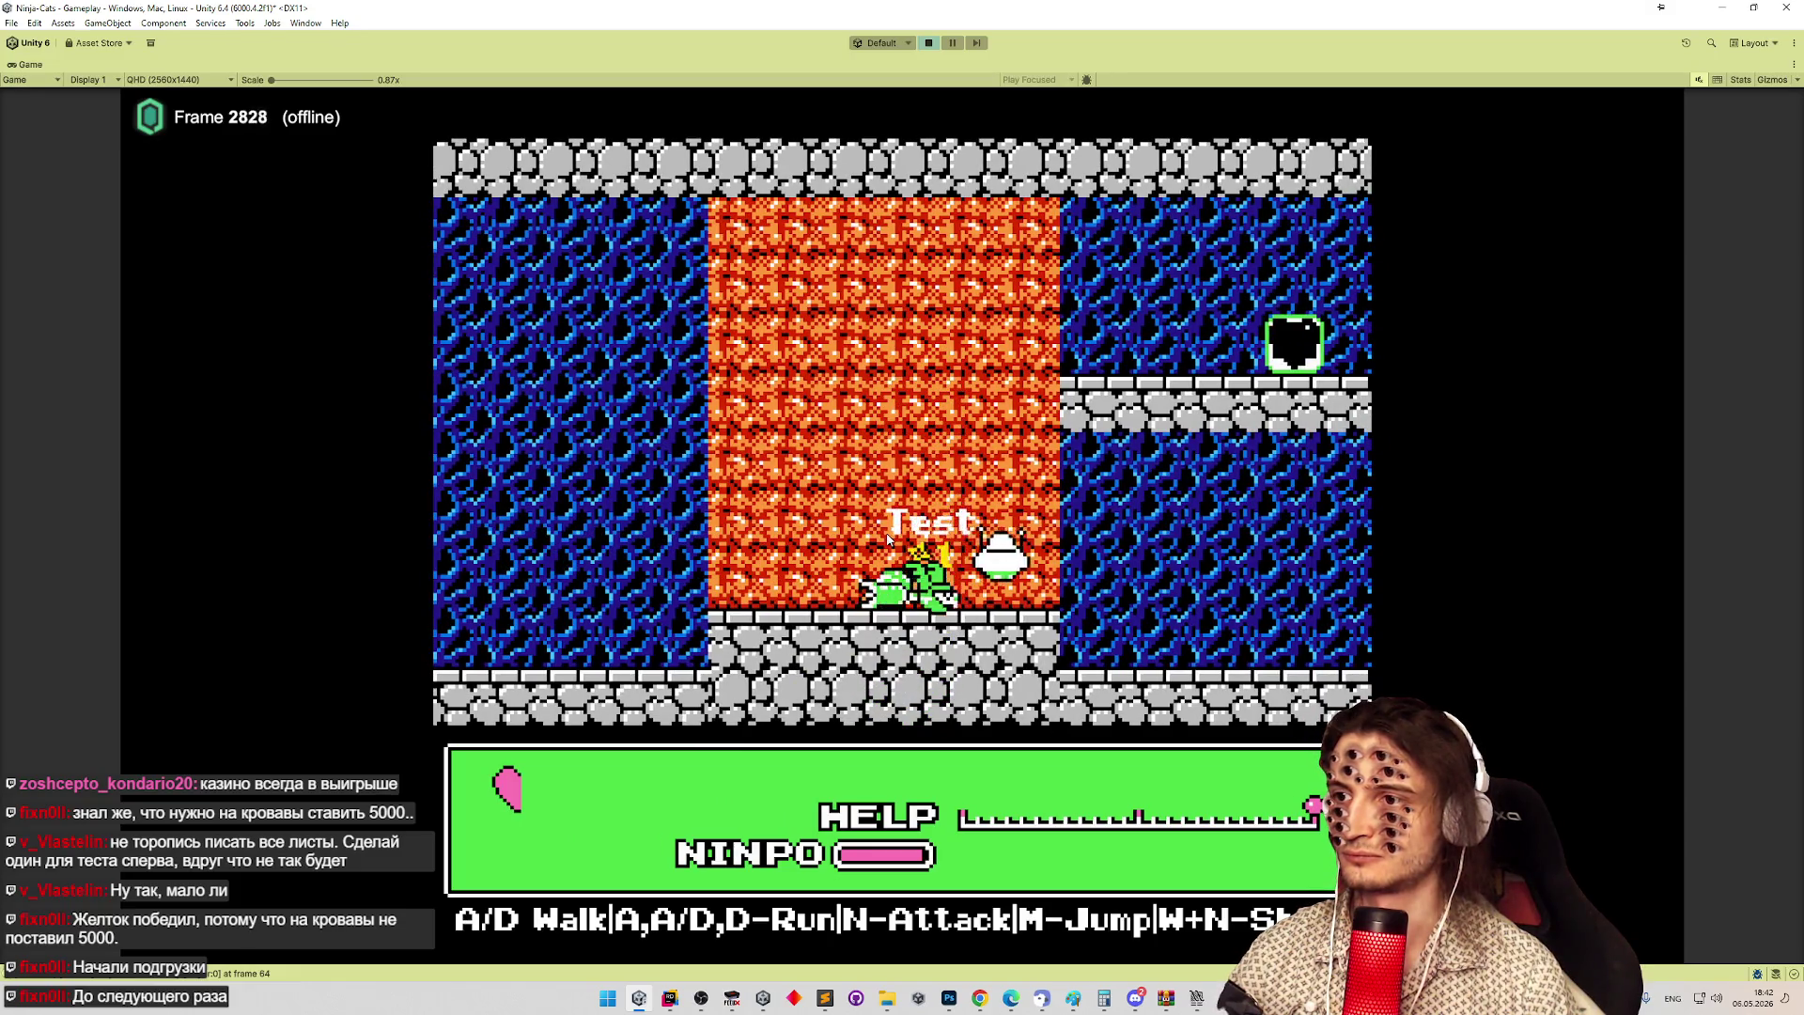
key(d)
key(m)
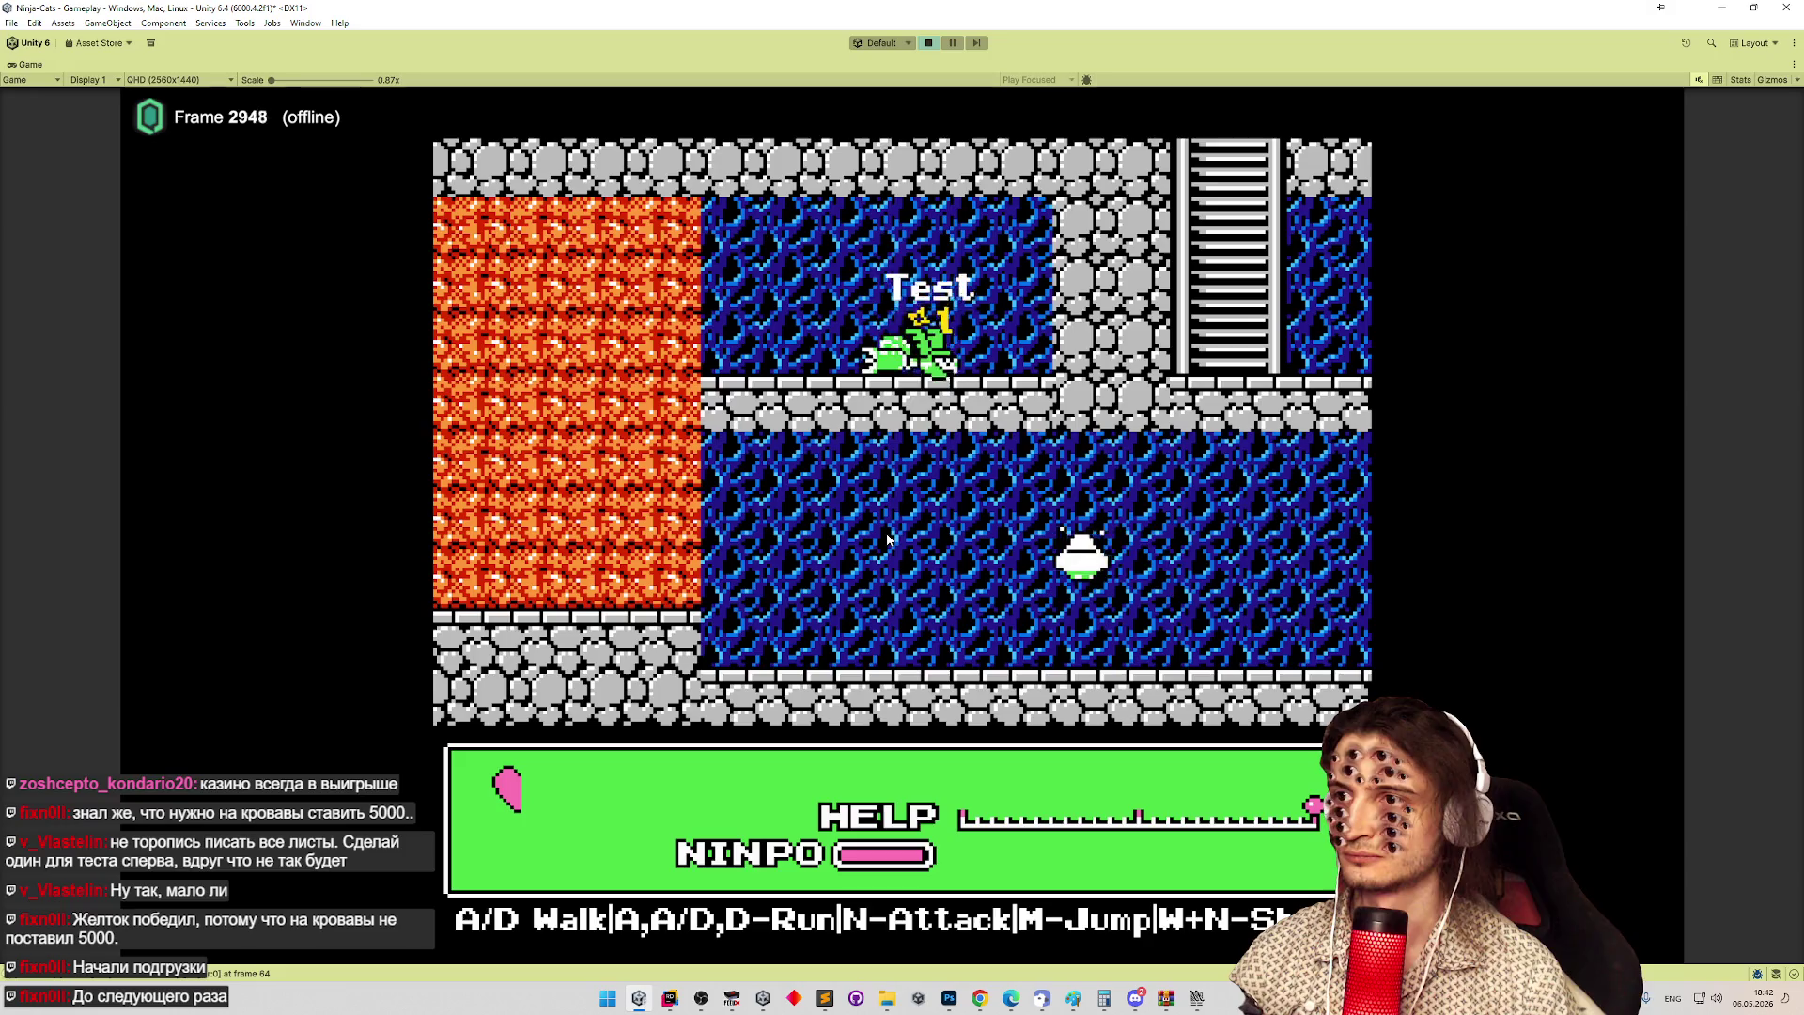
key(d)
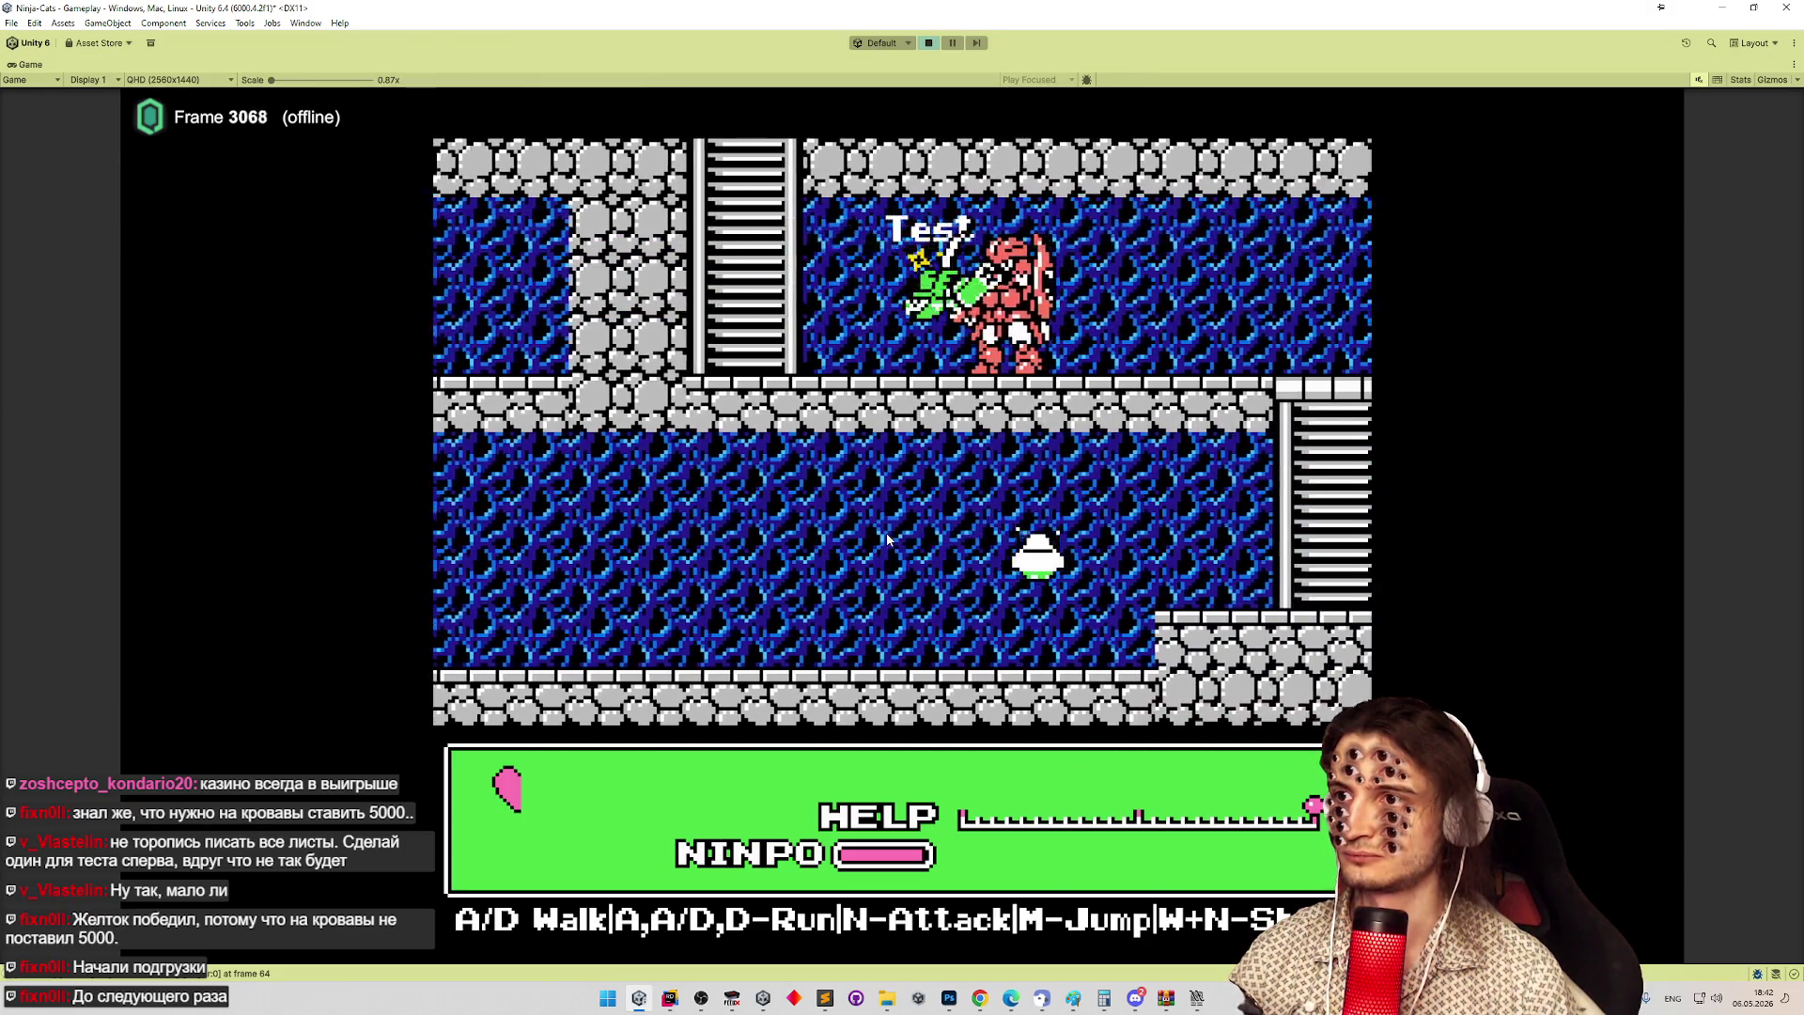
key(d)
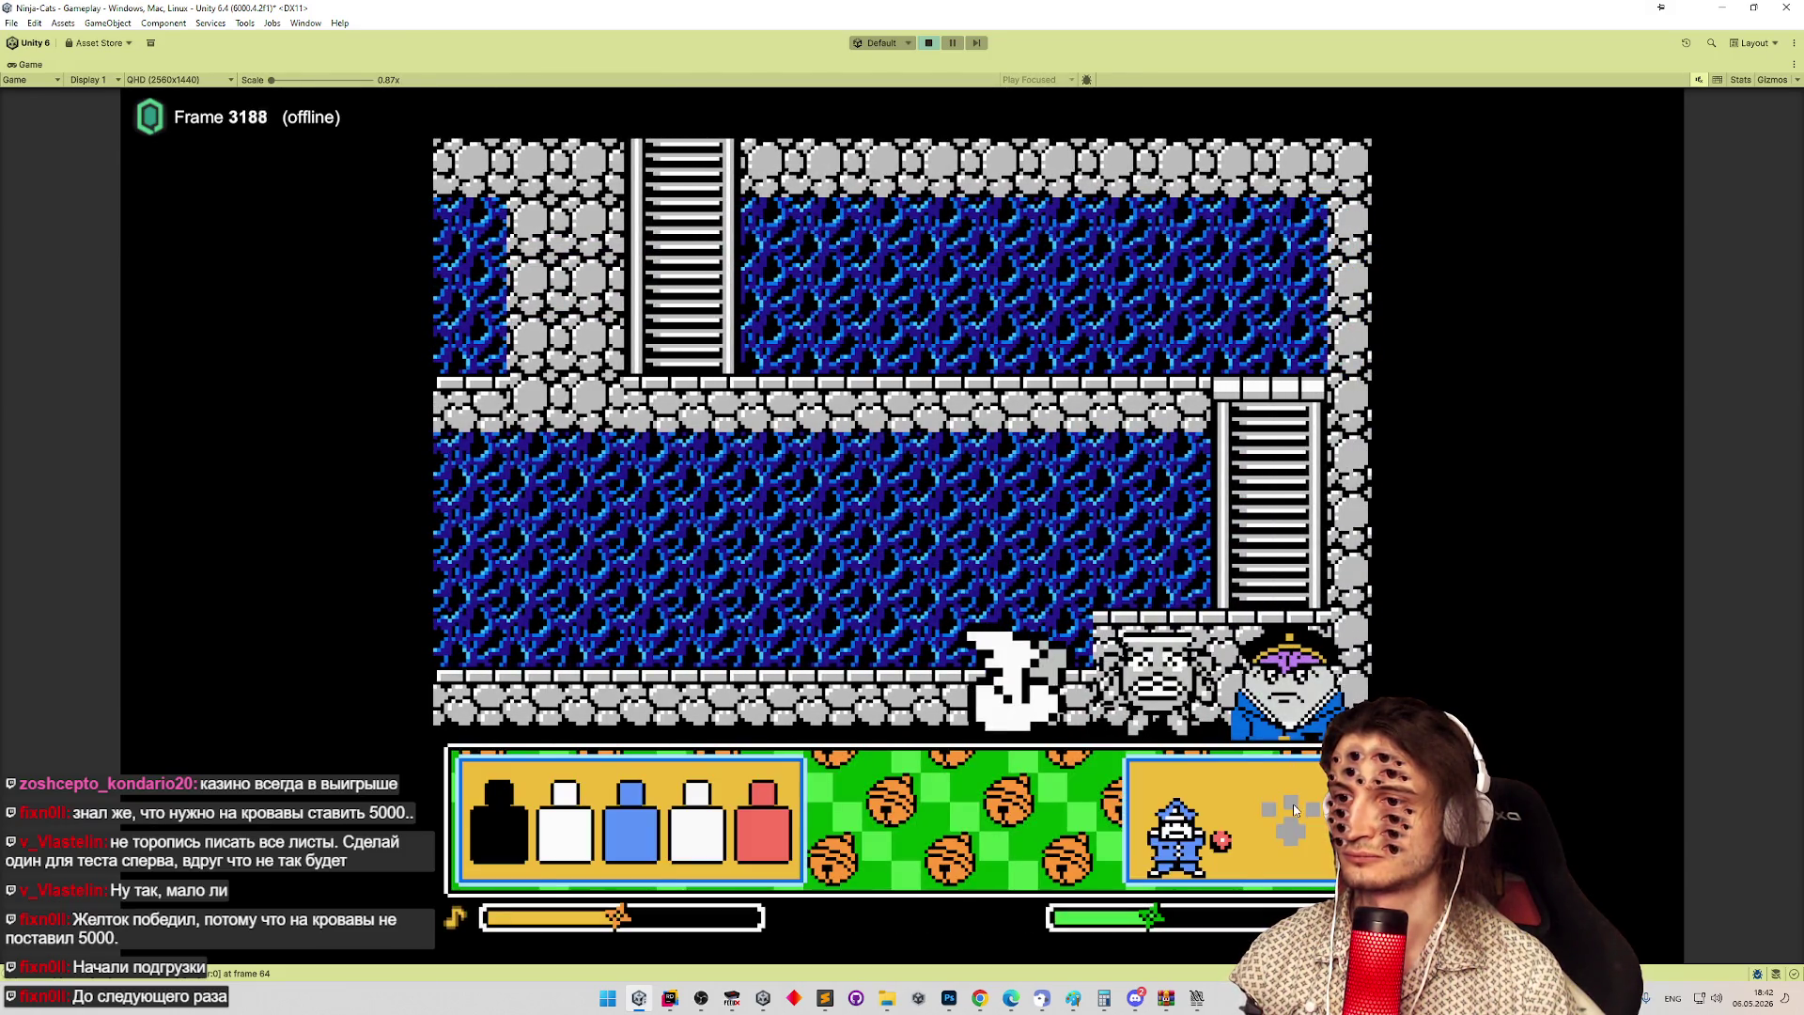
Take the FrontArm upgrade, climb through the next rooms, then stop the game.
click(1133, 757)
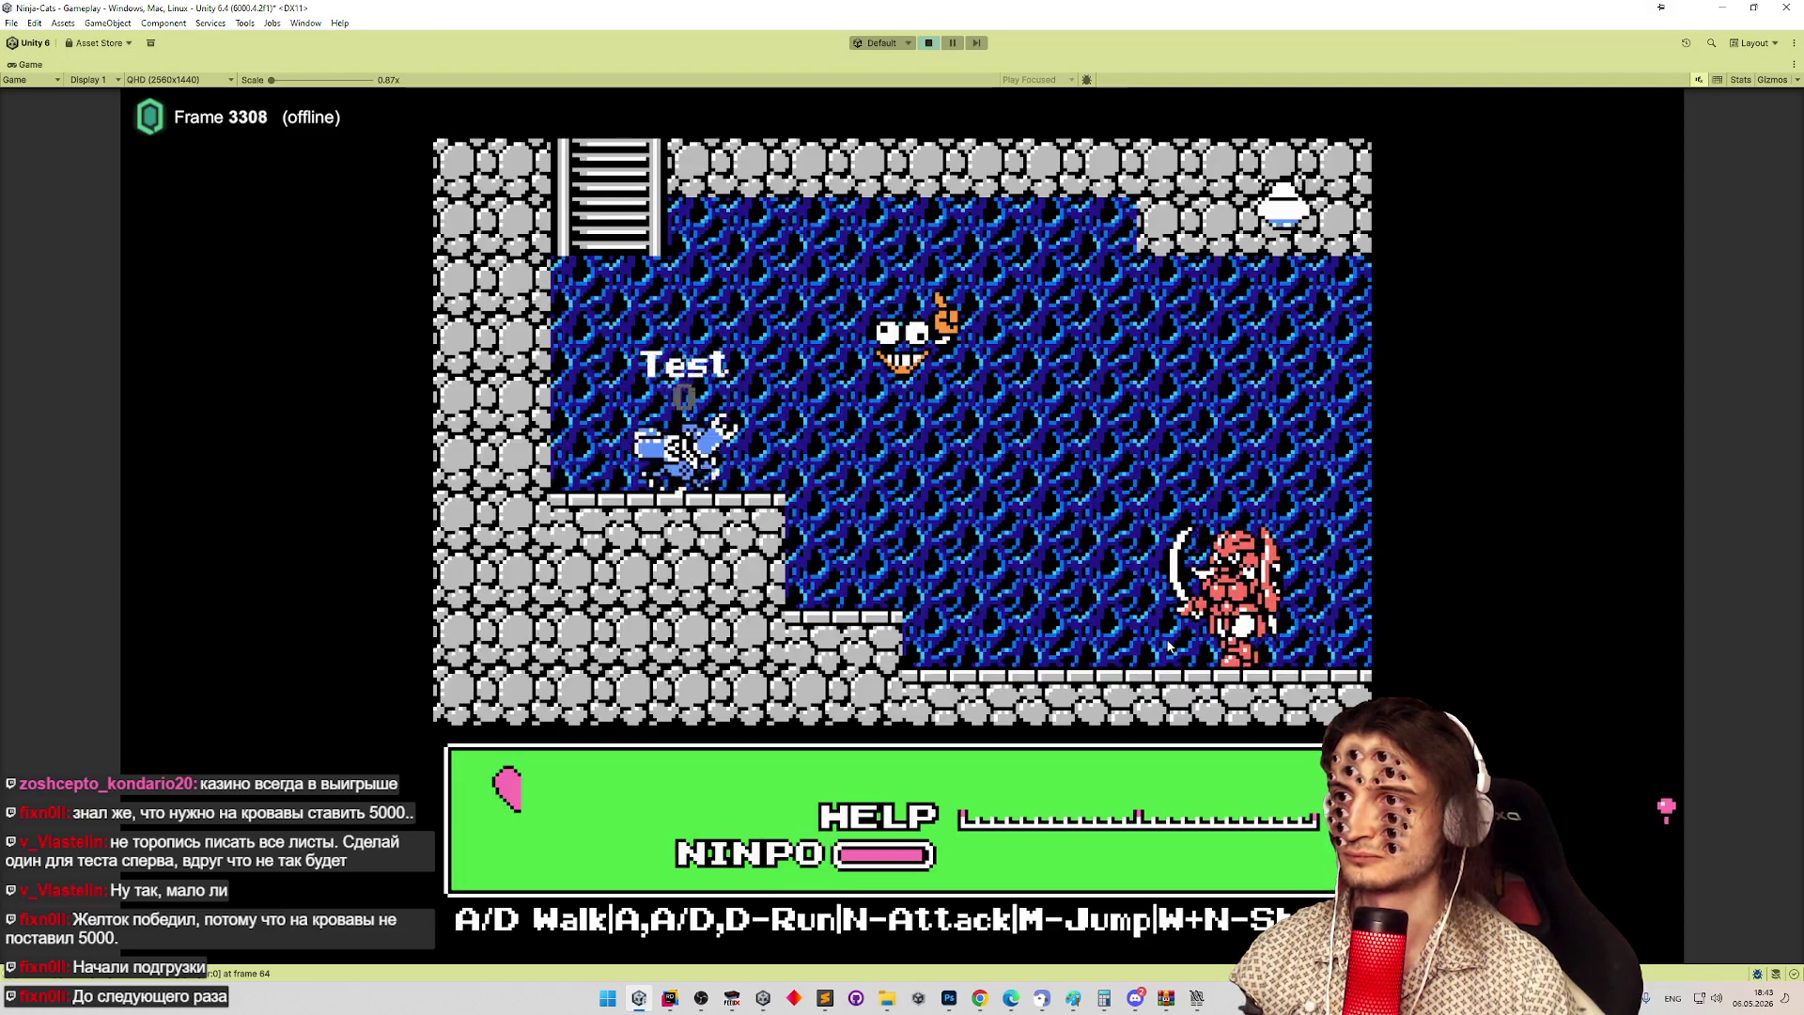
key(d)
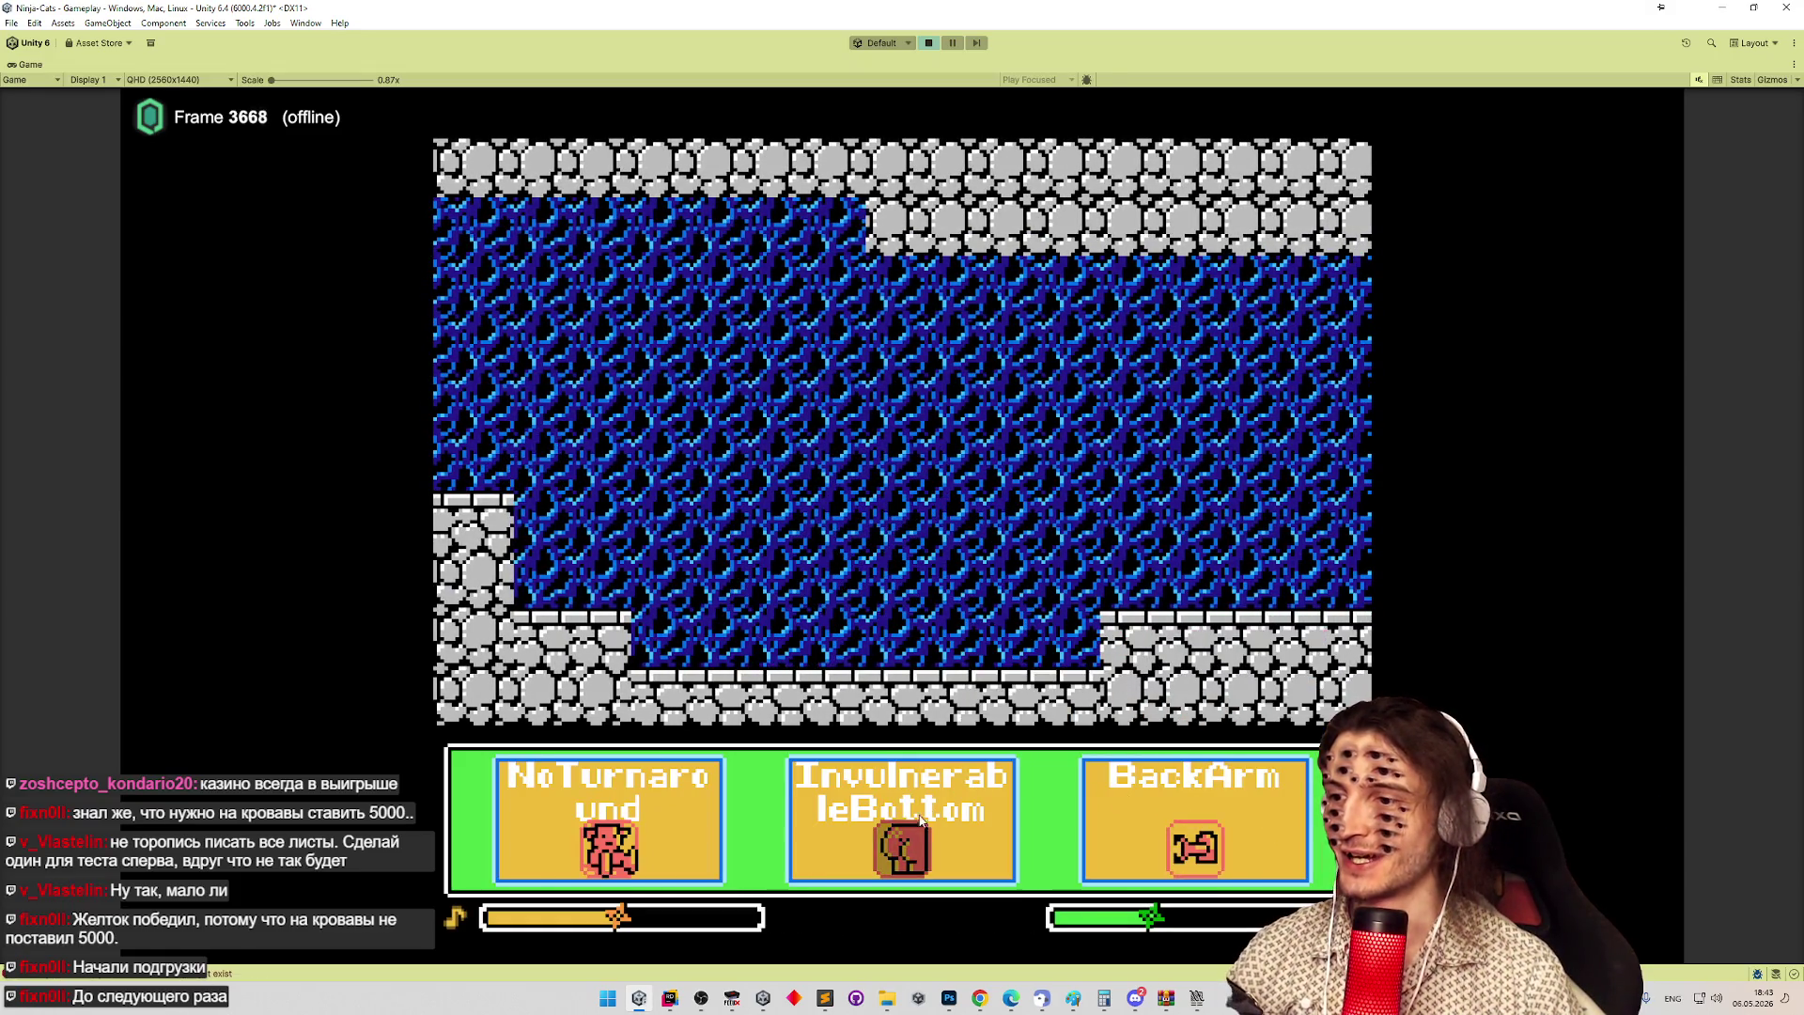
click(866, 839)
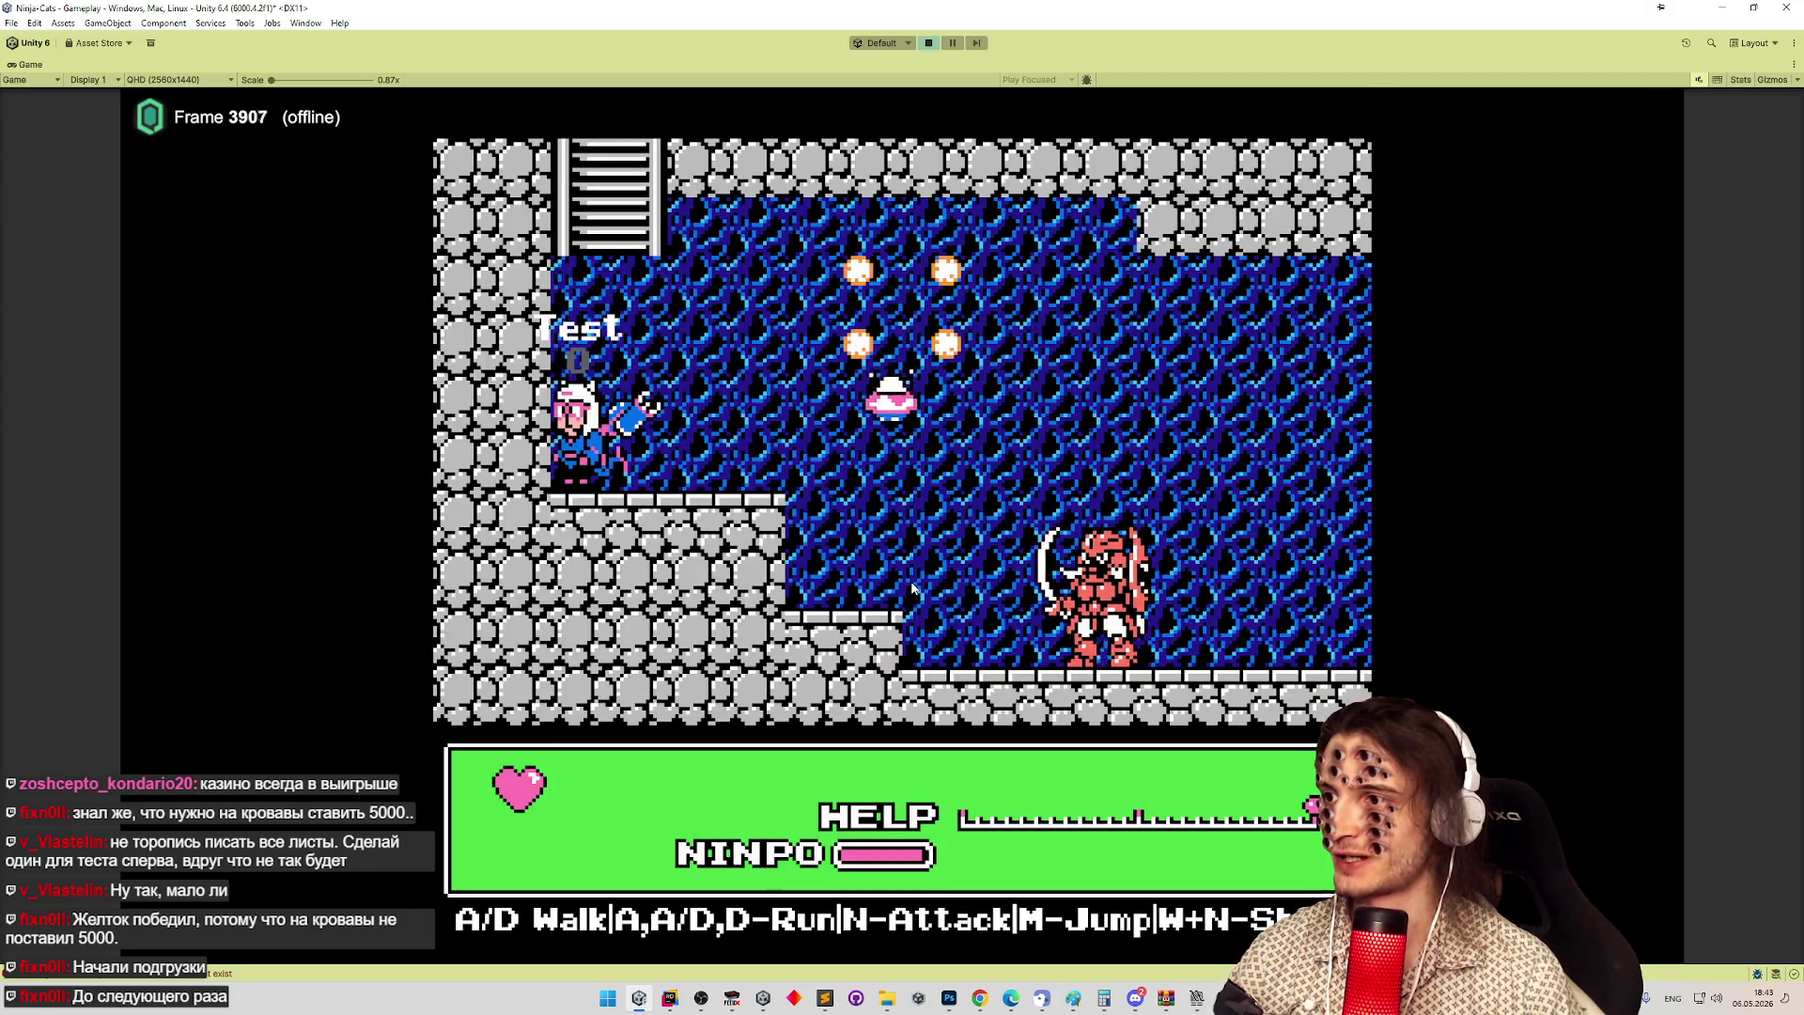
key(d)
key(w)
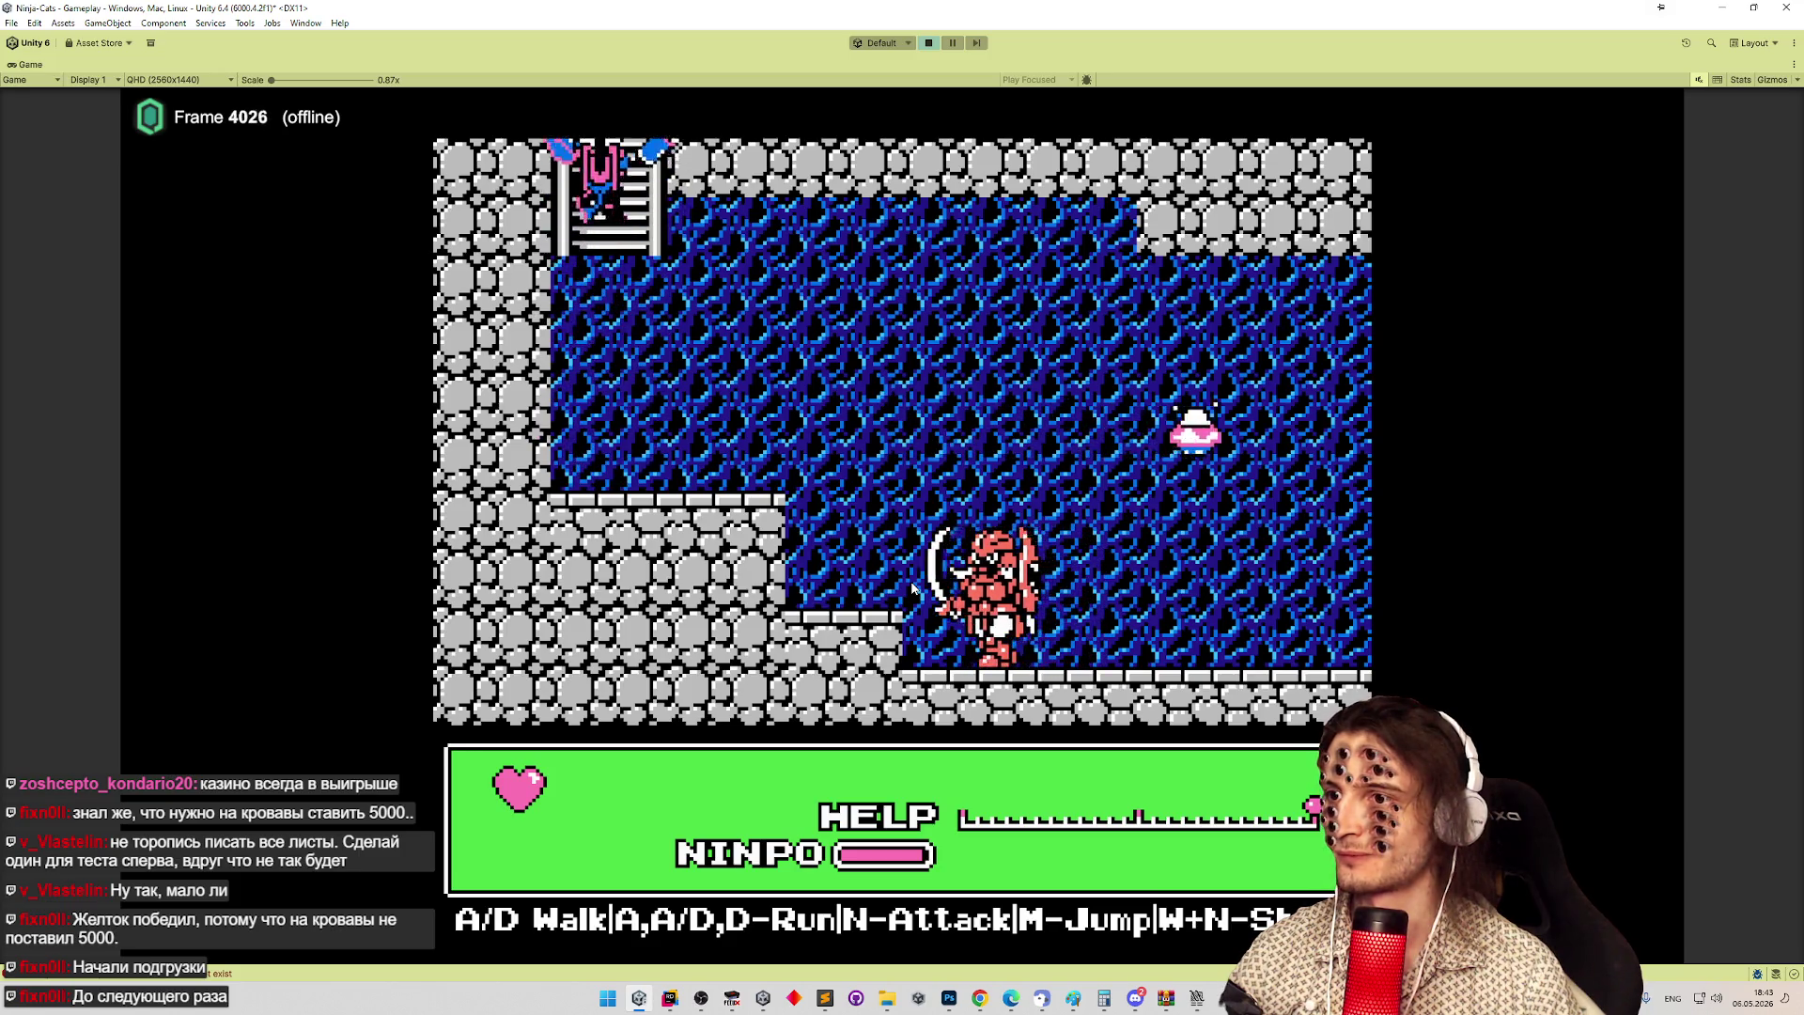
key(s)
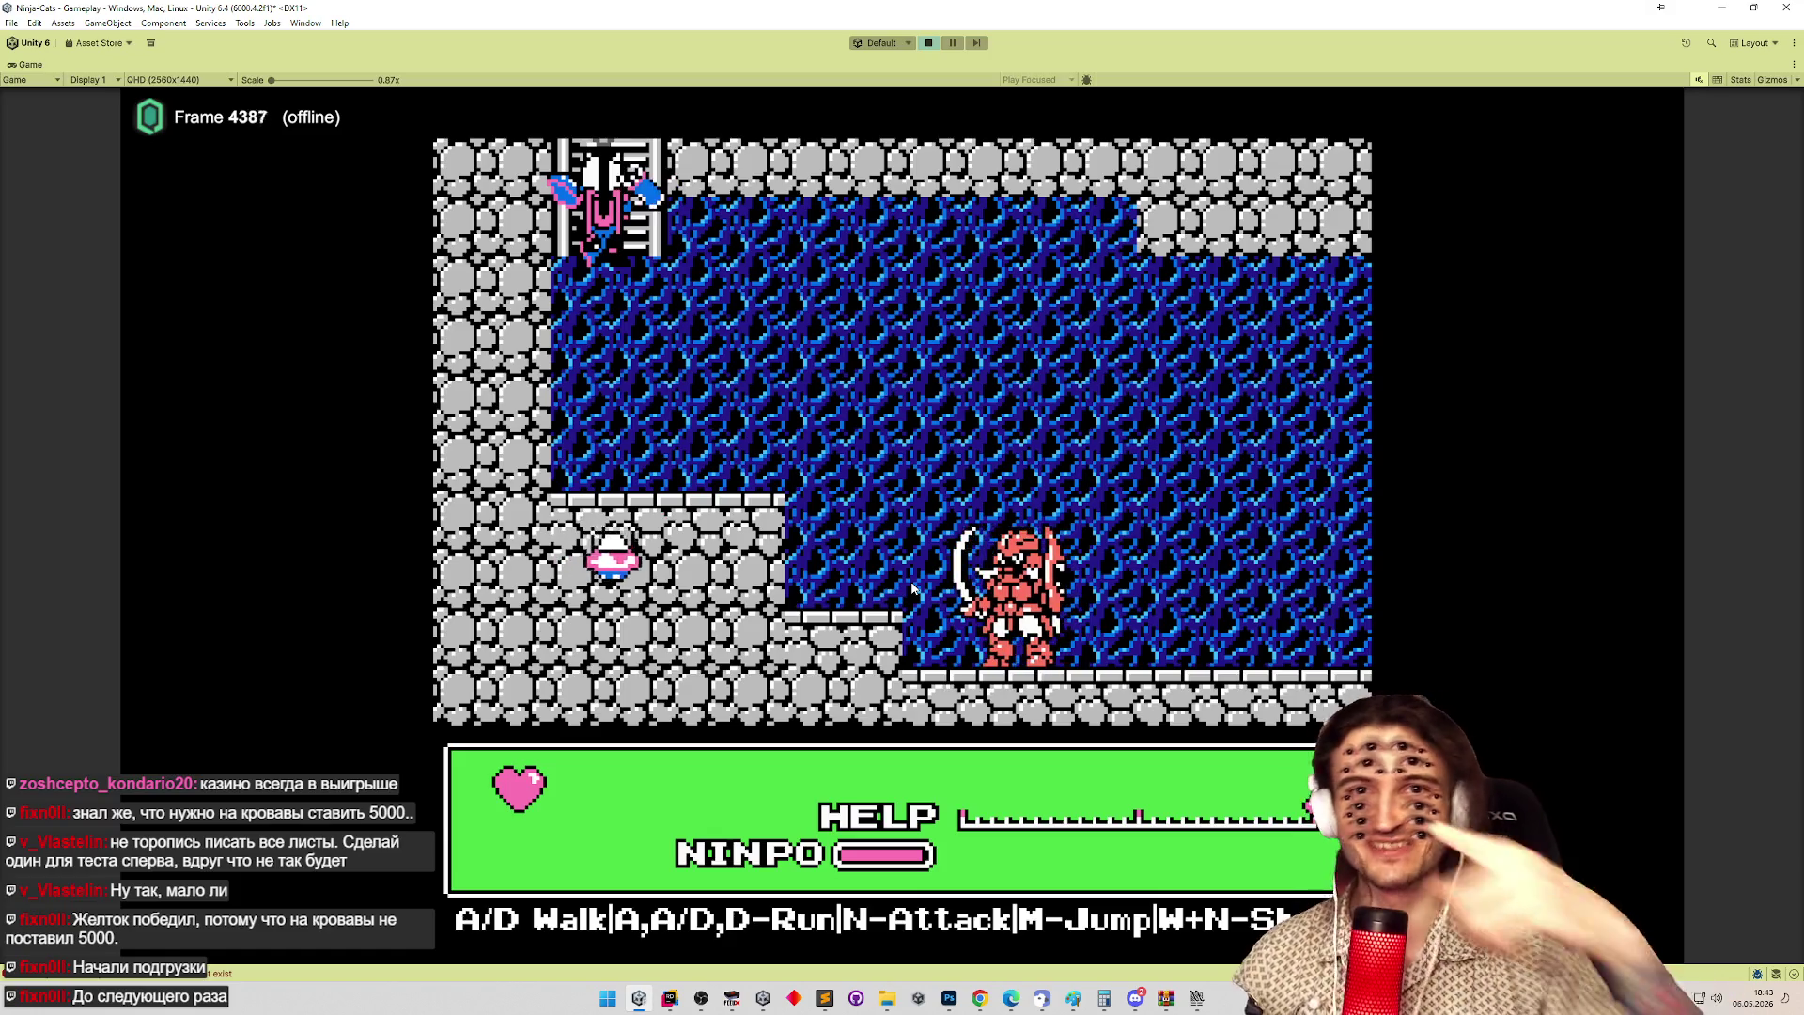
key(ctrl+p)
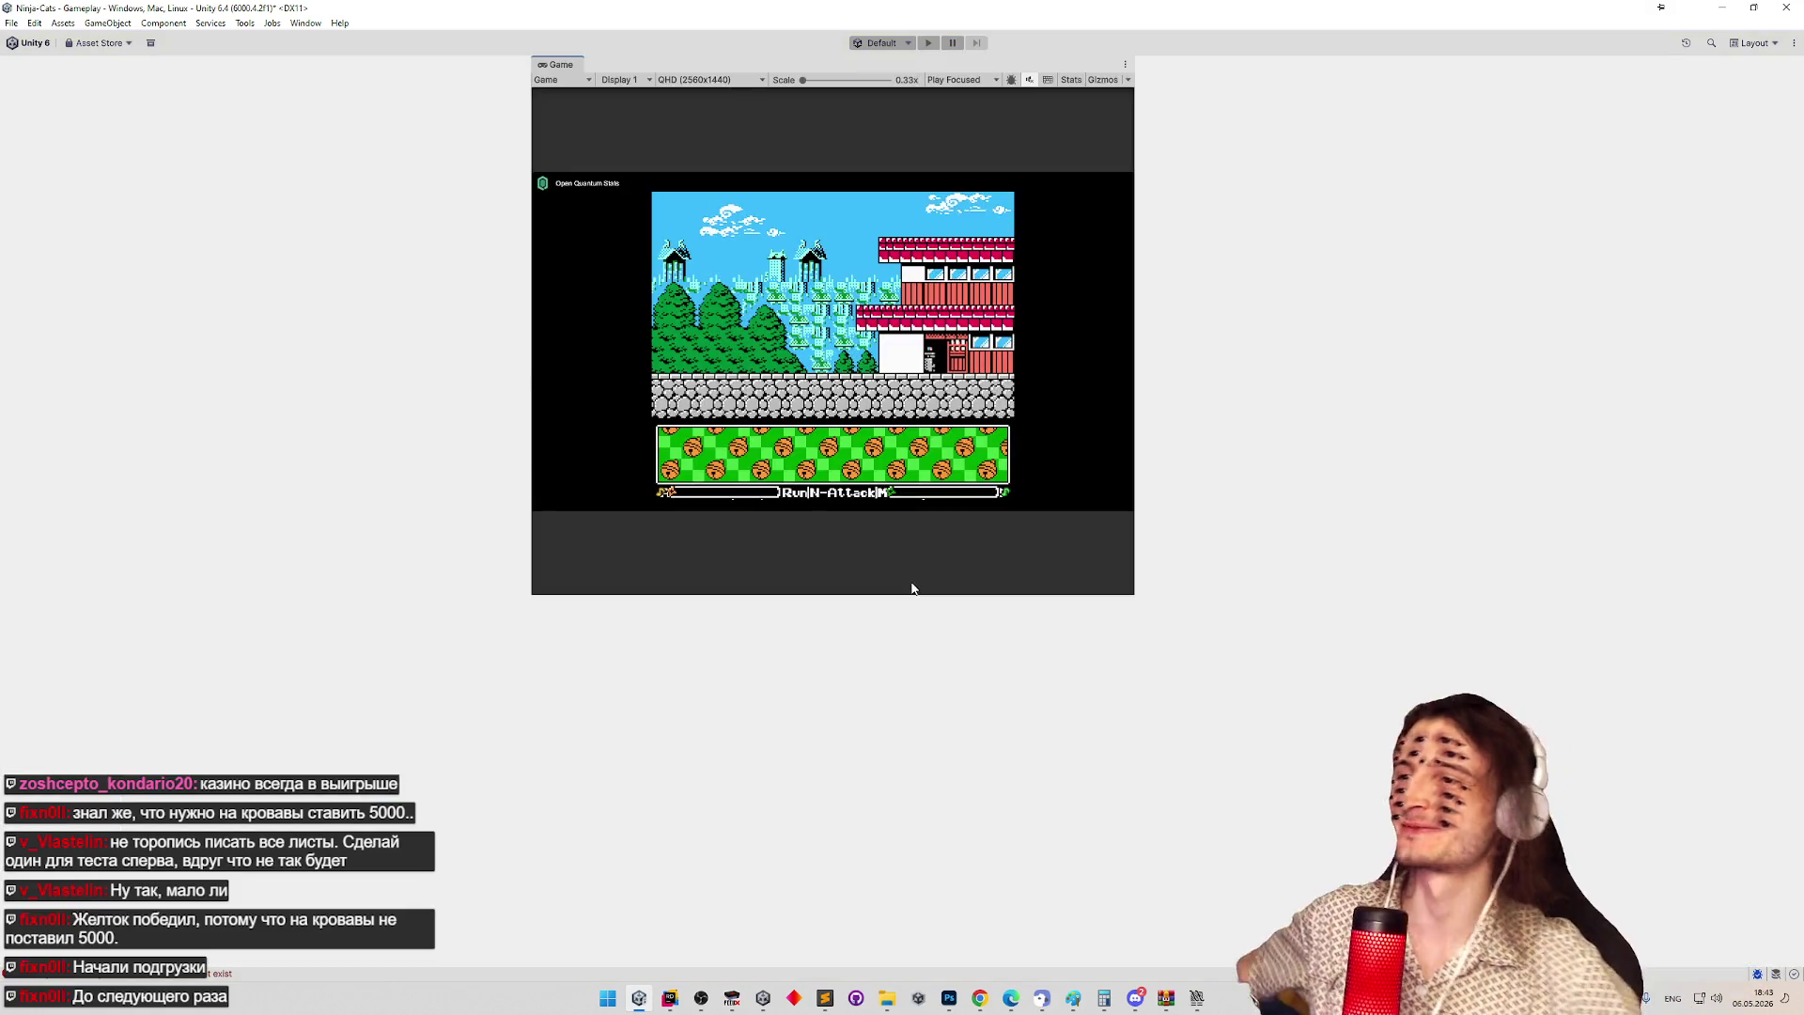
Clear the console, replay into the next level, then stop the playtest.
click(13, 620)
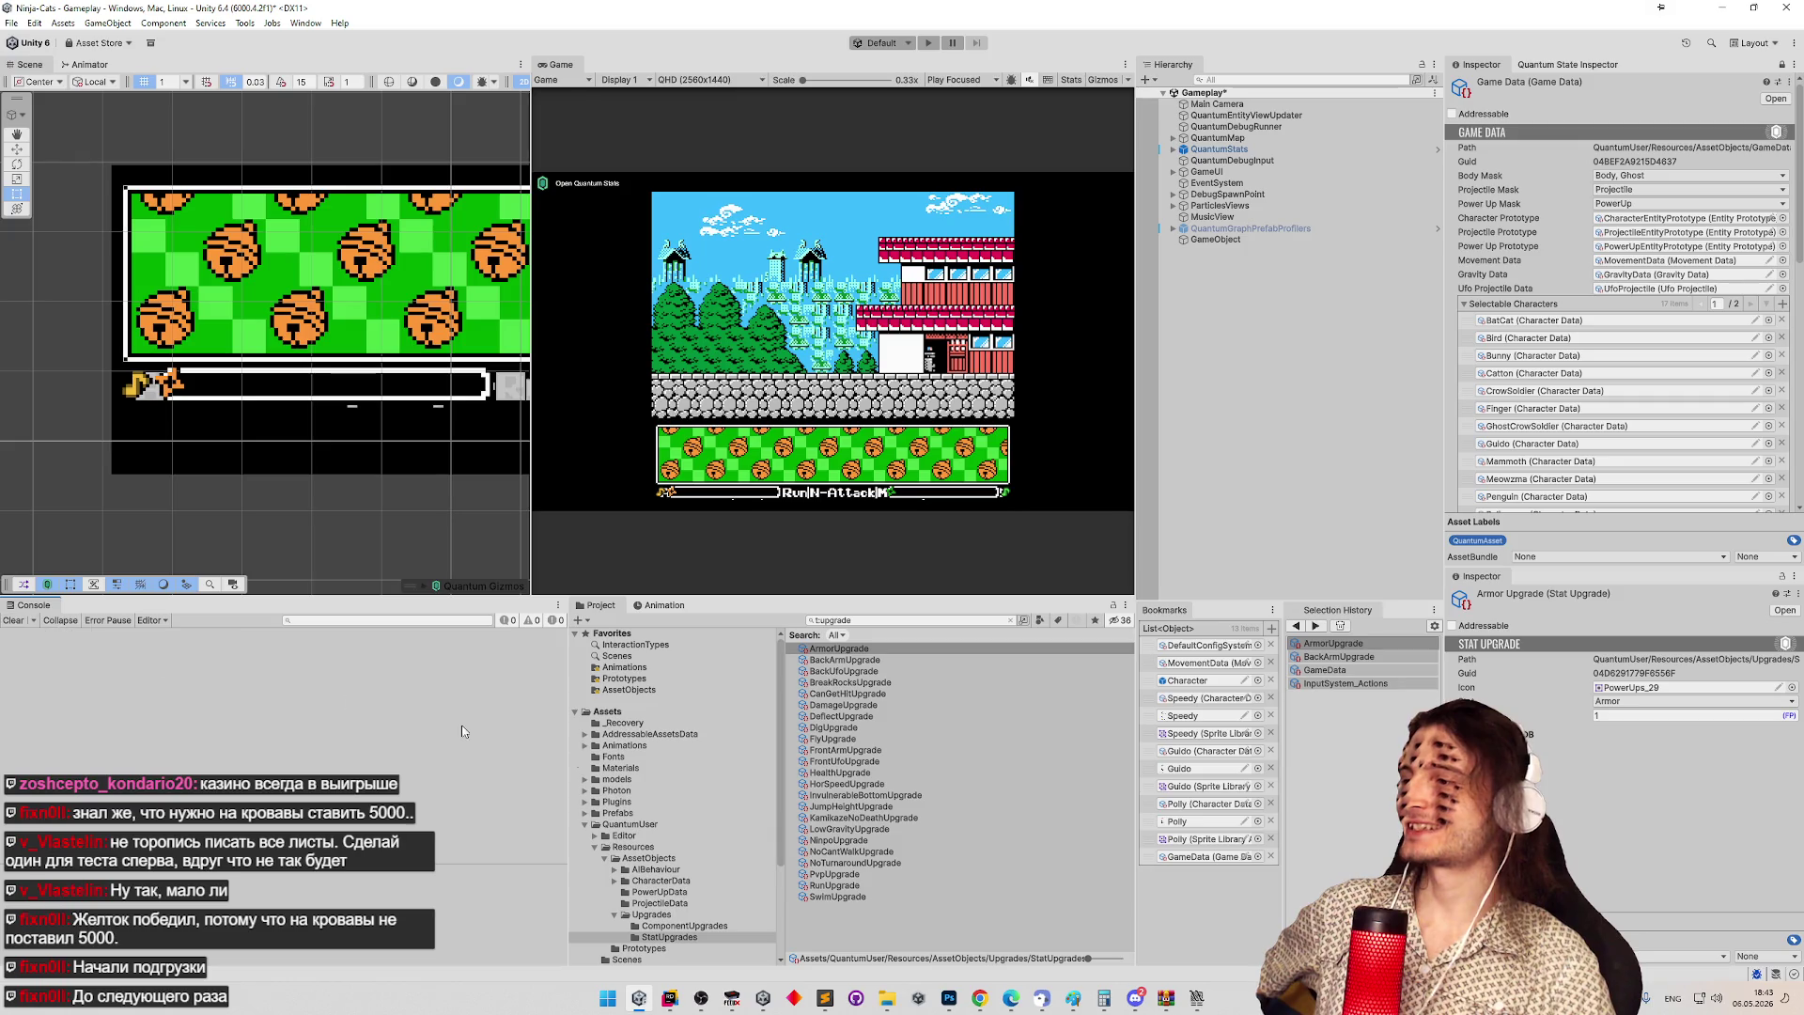
key(ctrl+p)
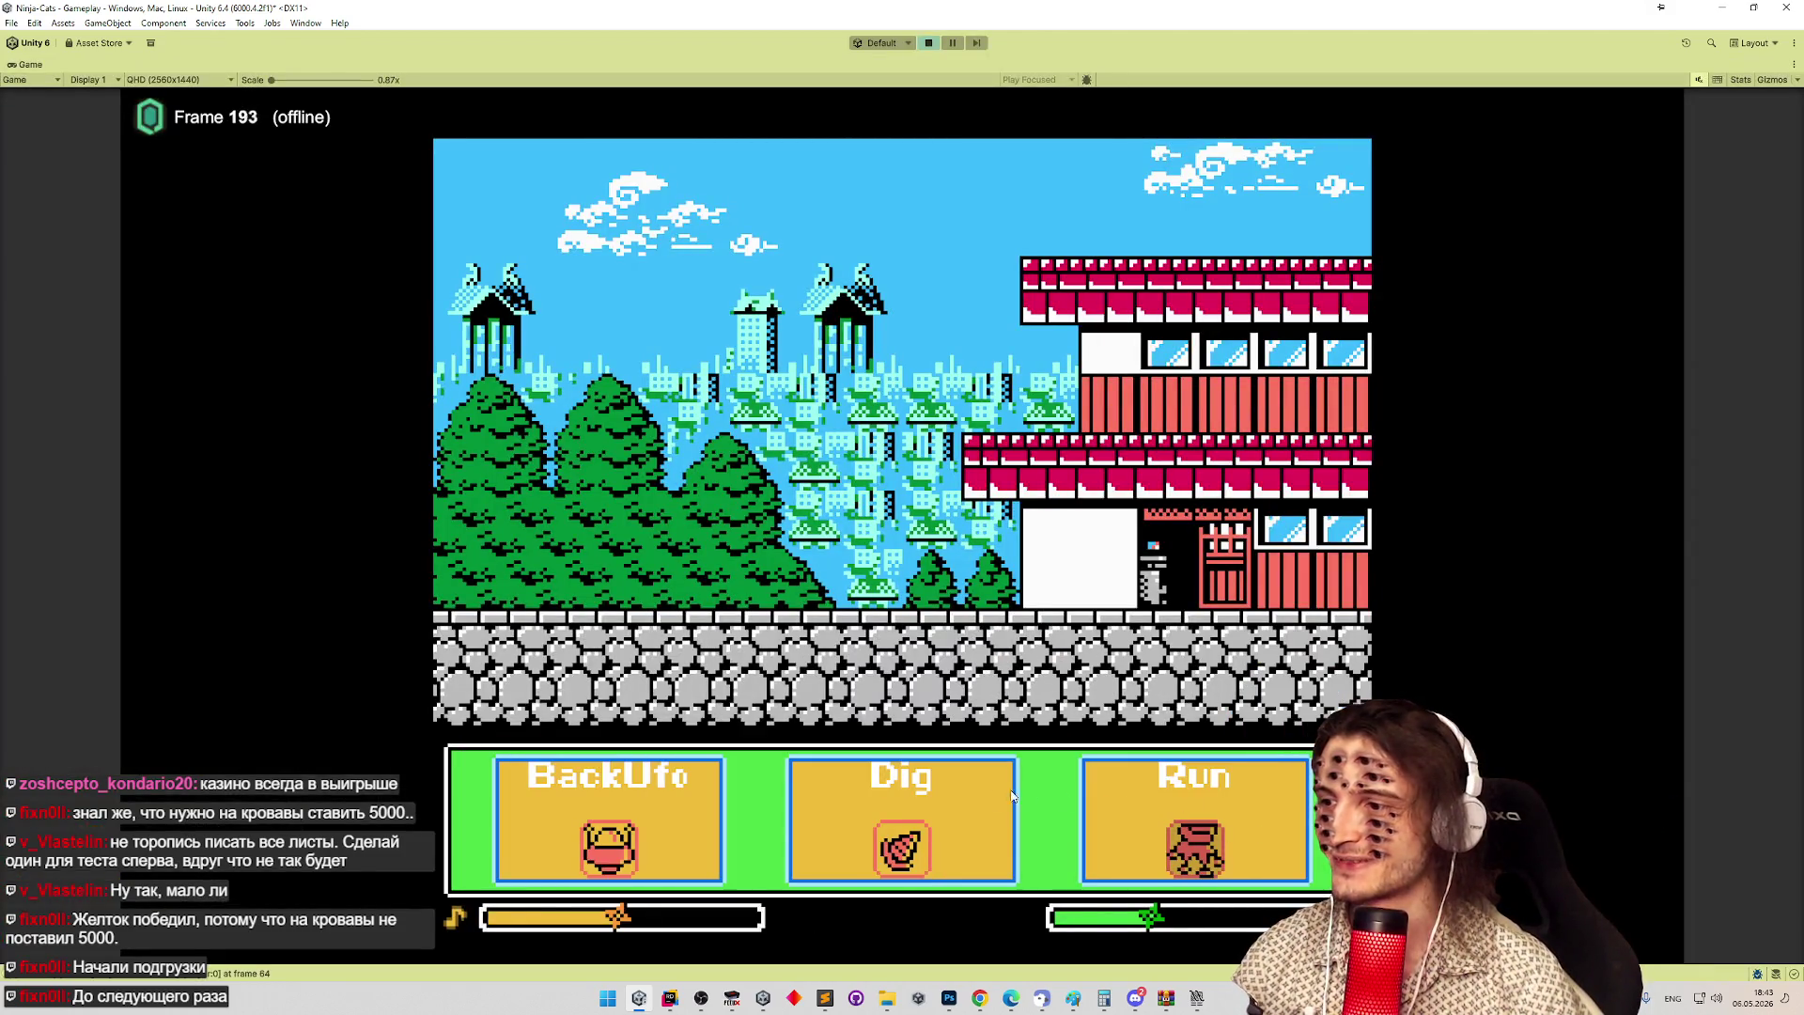
click(1154, 836)
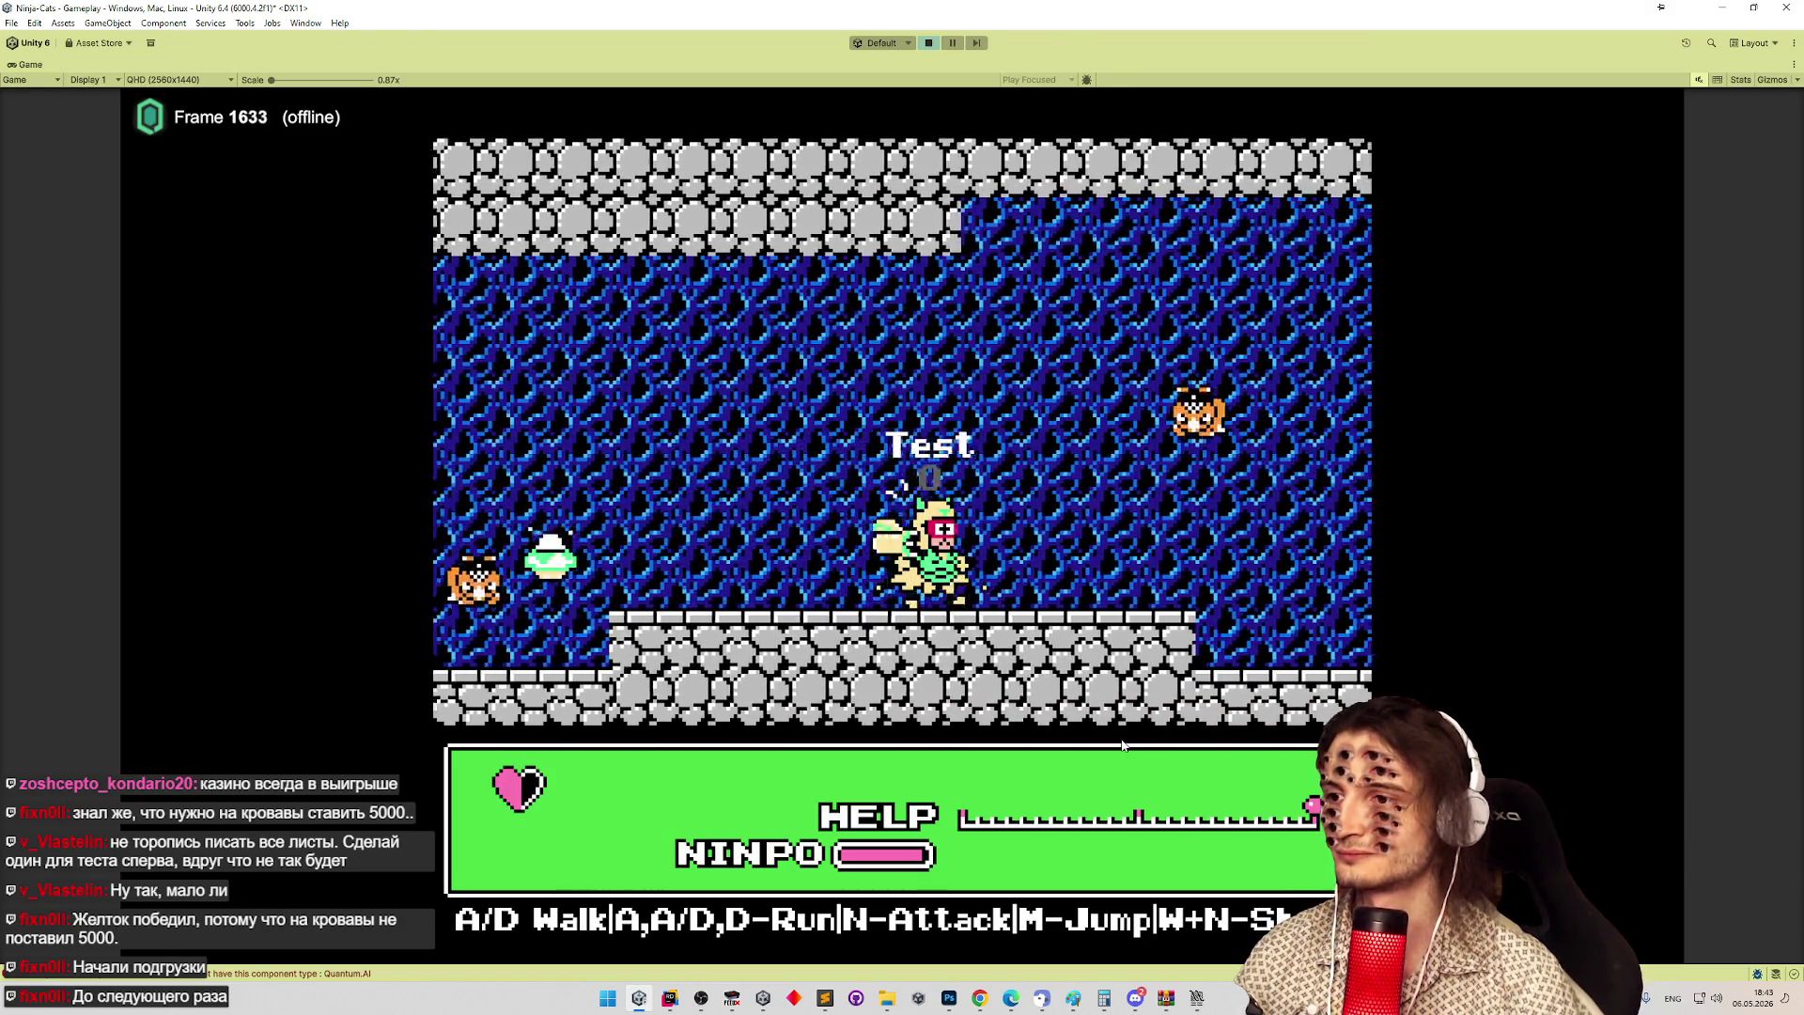
key(ctrl+p)
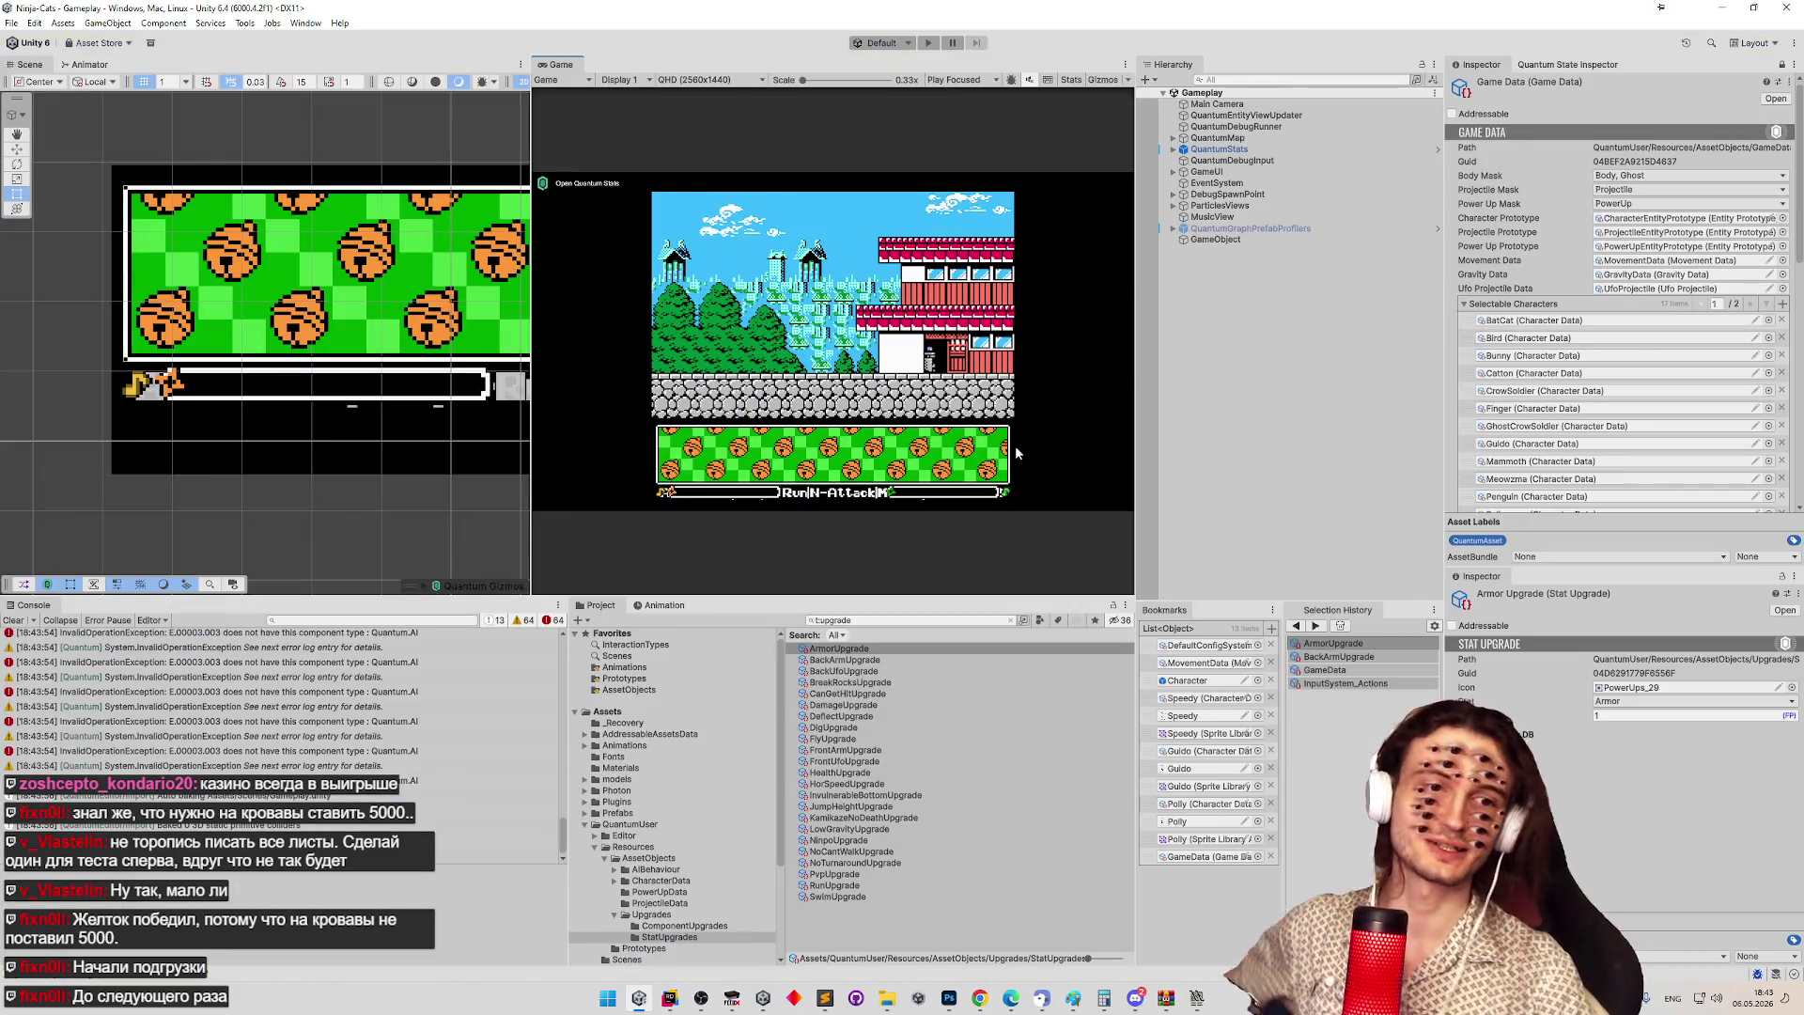
Take the Run upgrade, walk right into the level, and show the Quantum State Inspector.
click(1135, 998)
click(1134, 1002)
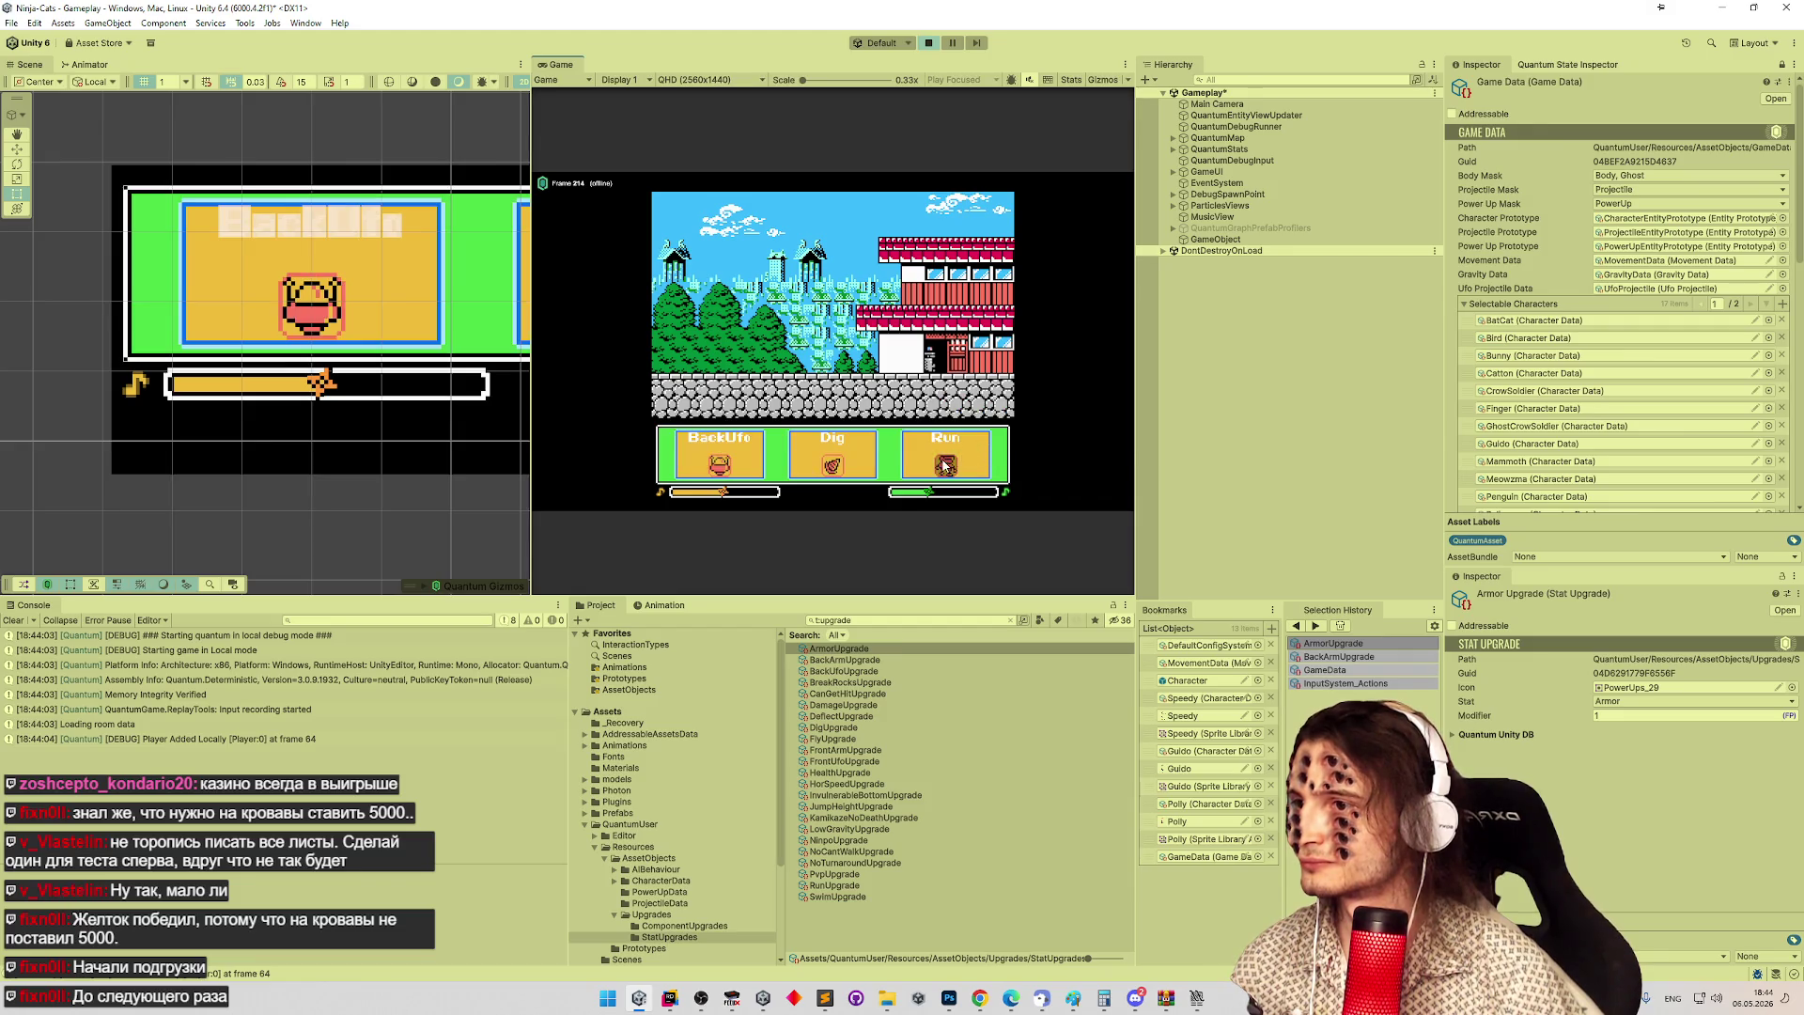
click(944, 464)
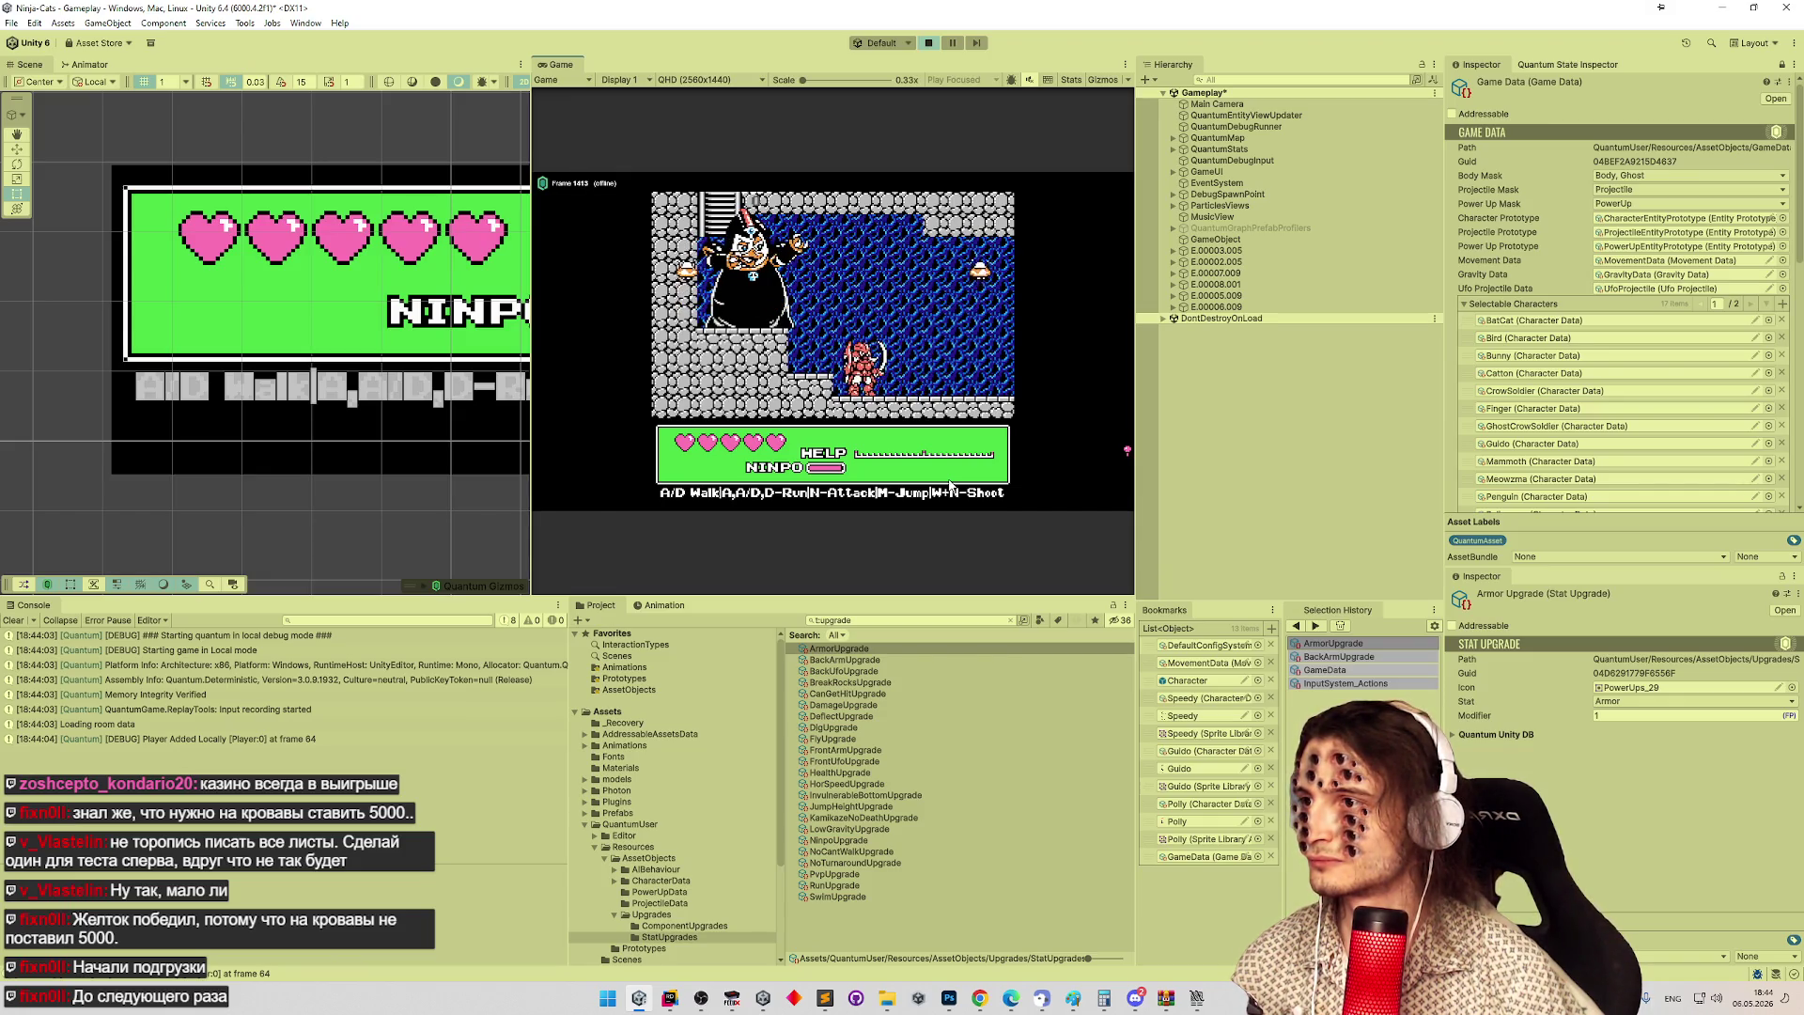
key(d)
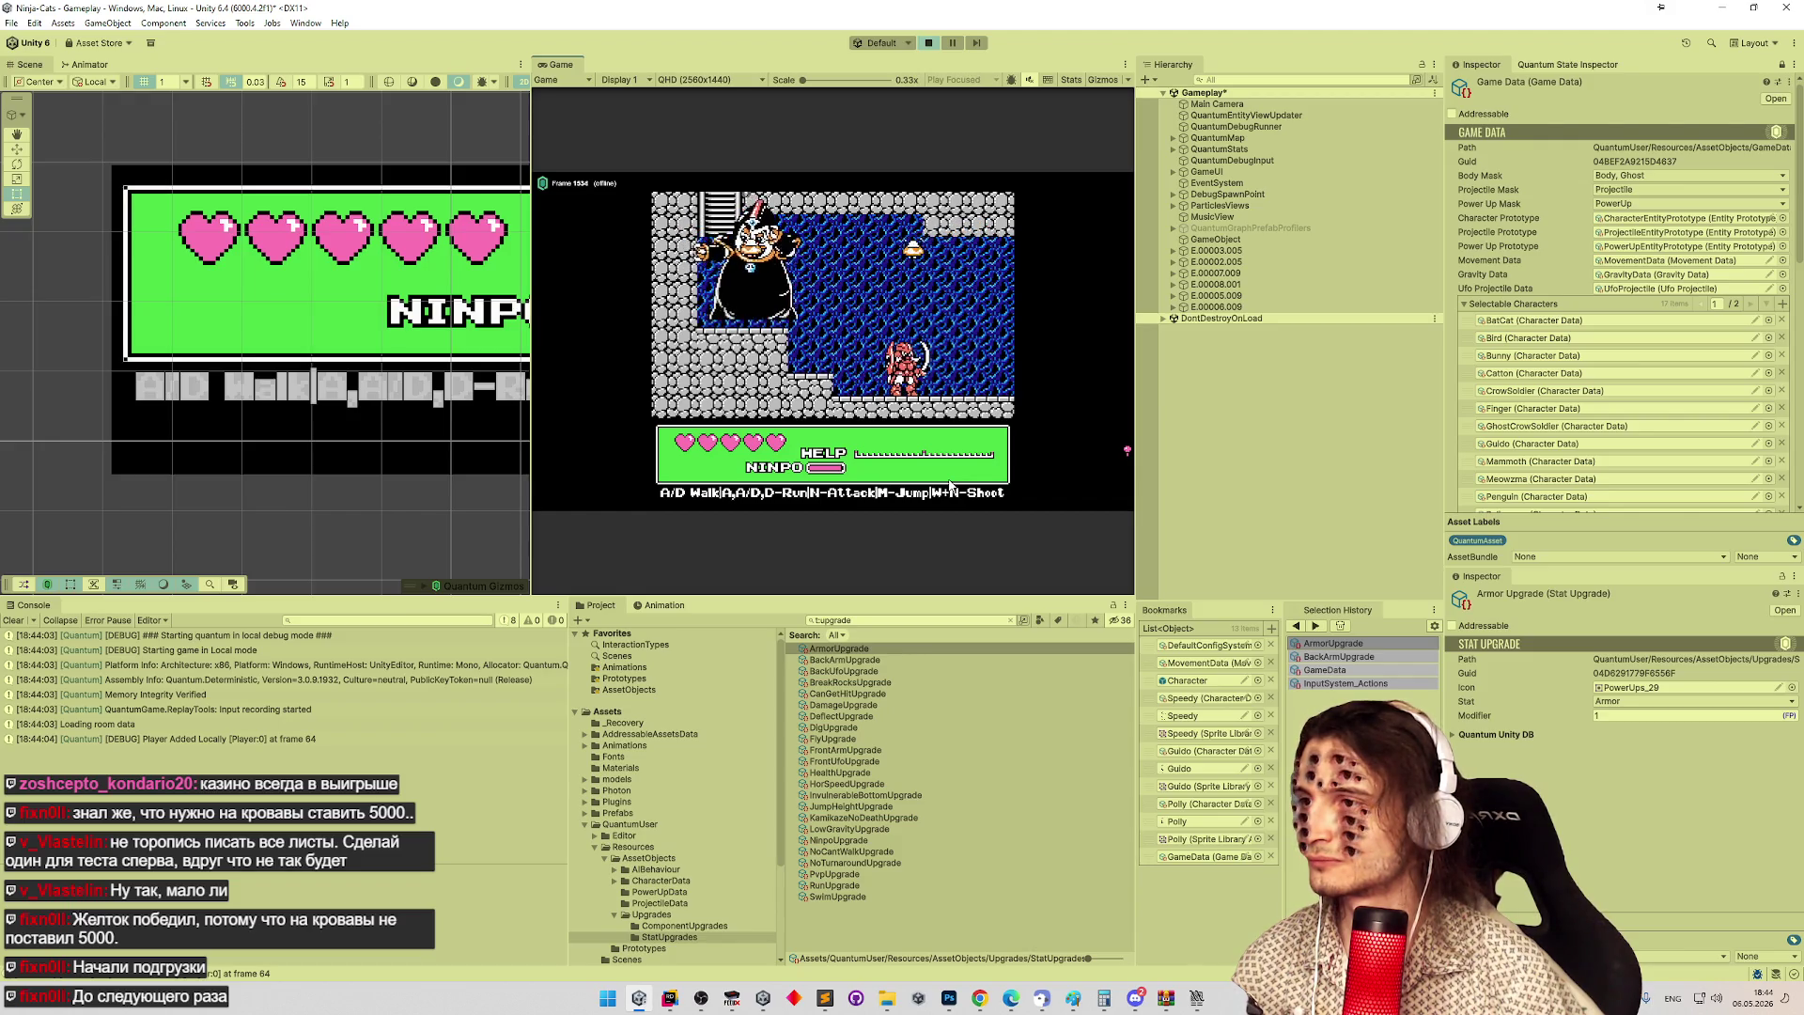
click(1549, 65)
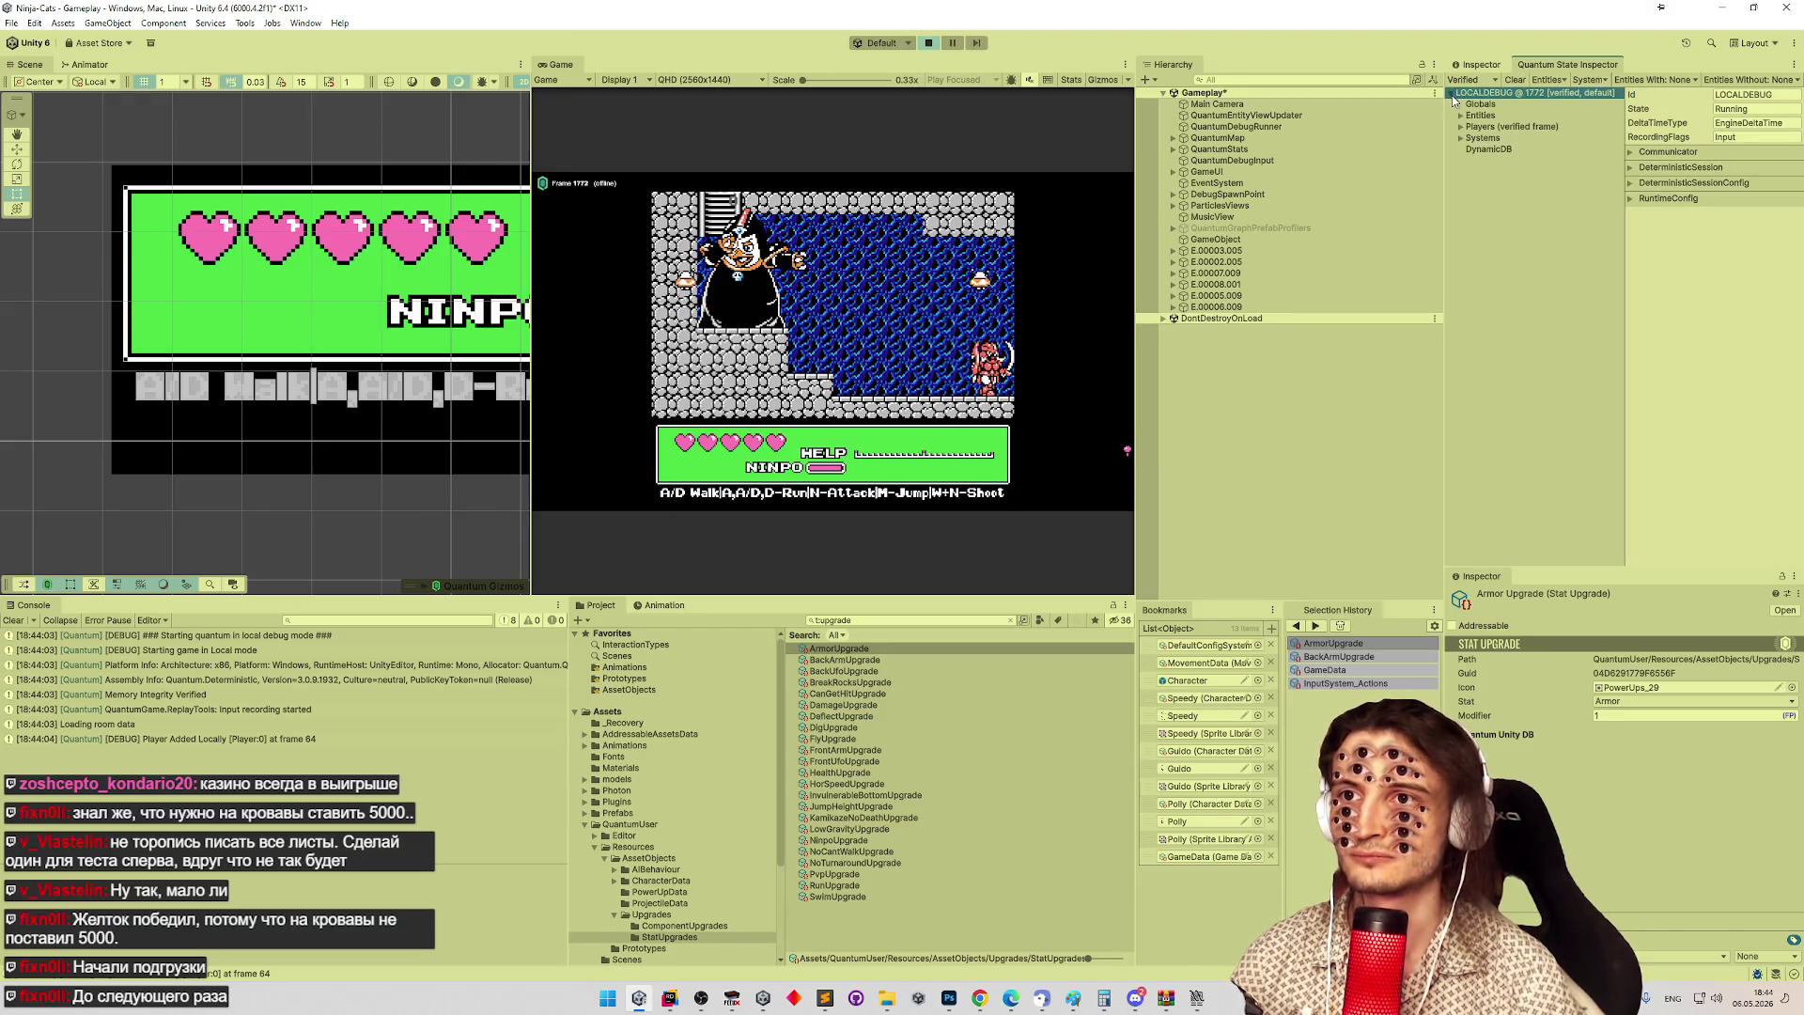
Expand Entities, select entity E.00003.005 and show its Character component fields.
click(1477, 105)
click(1461, 116)
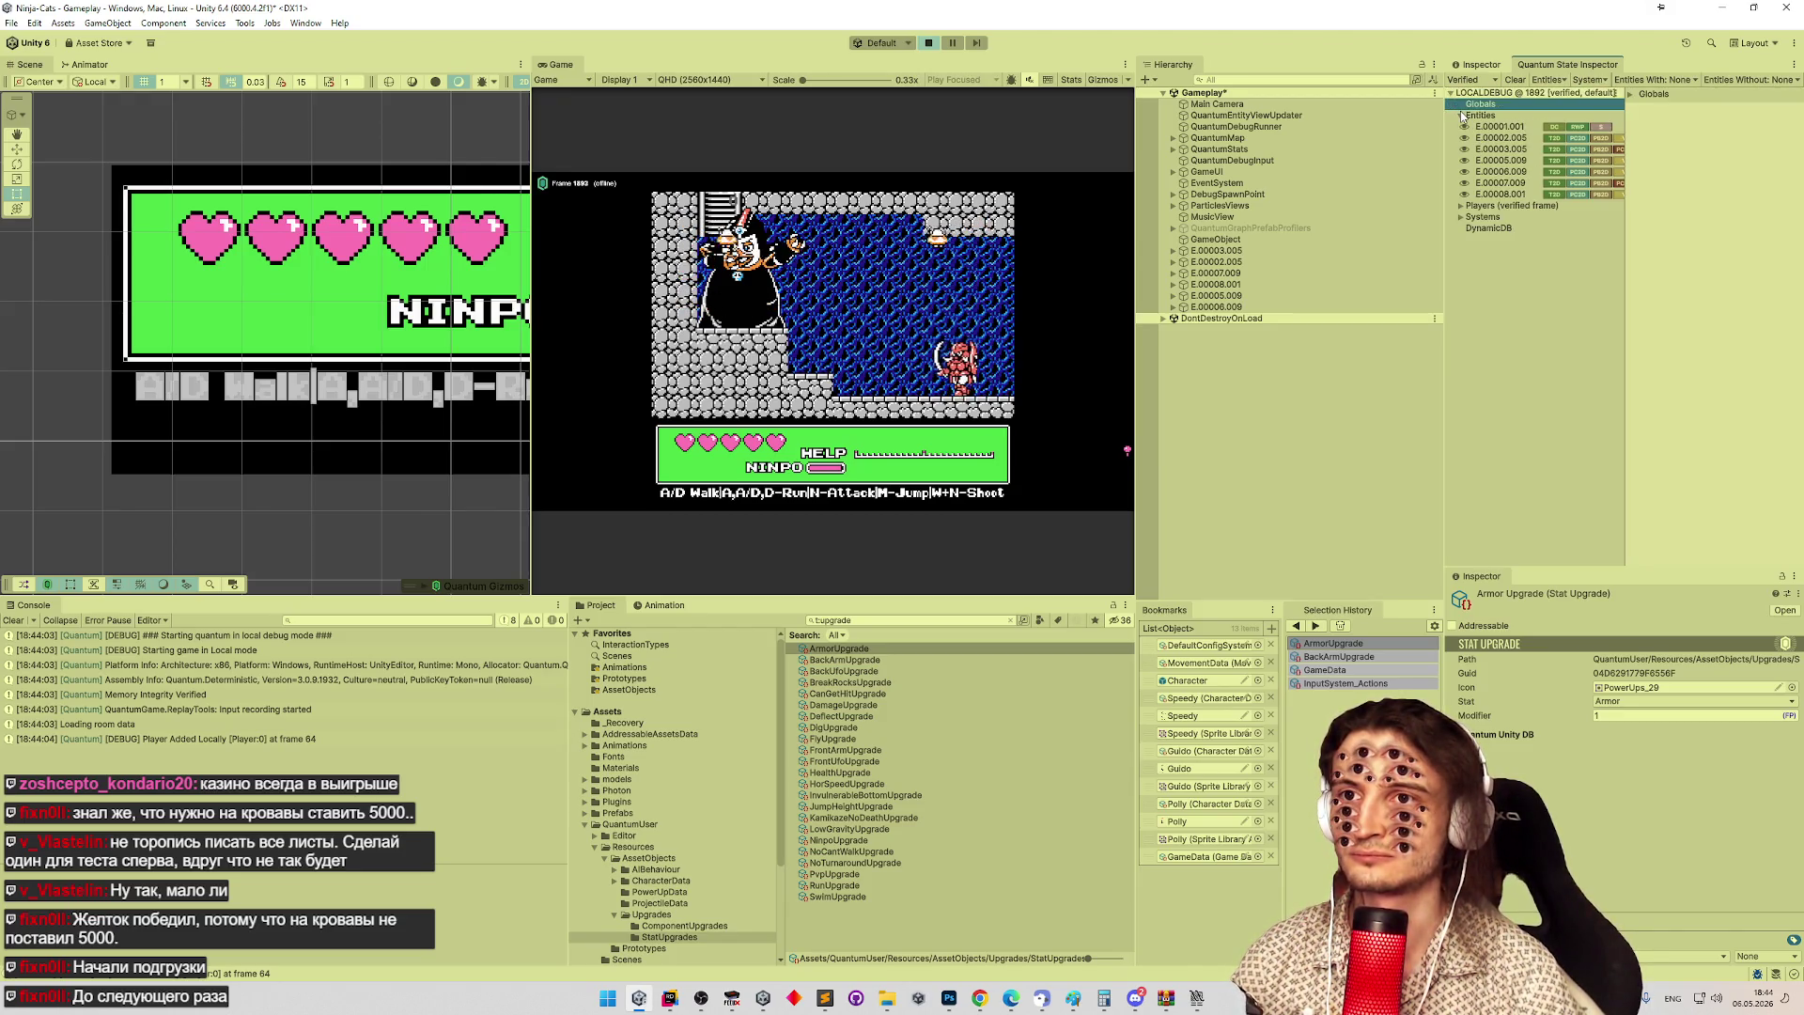
click(1488, 139)
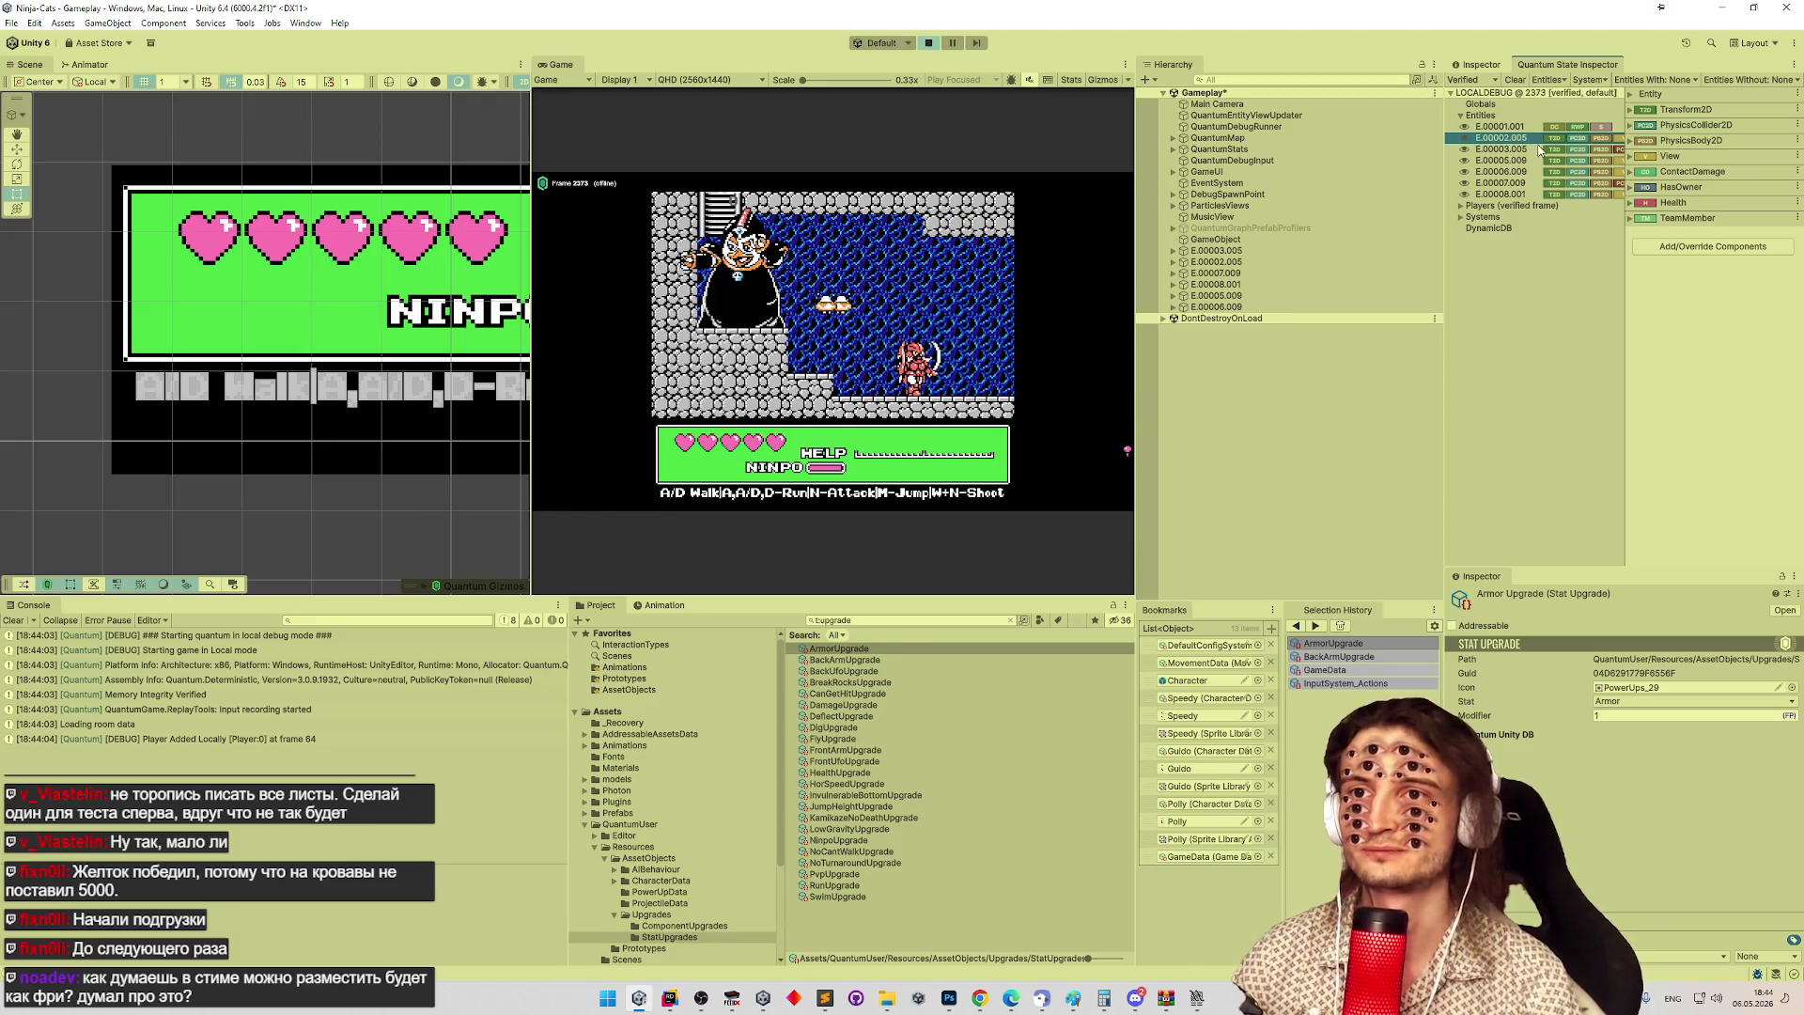
click(1504, 150)
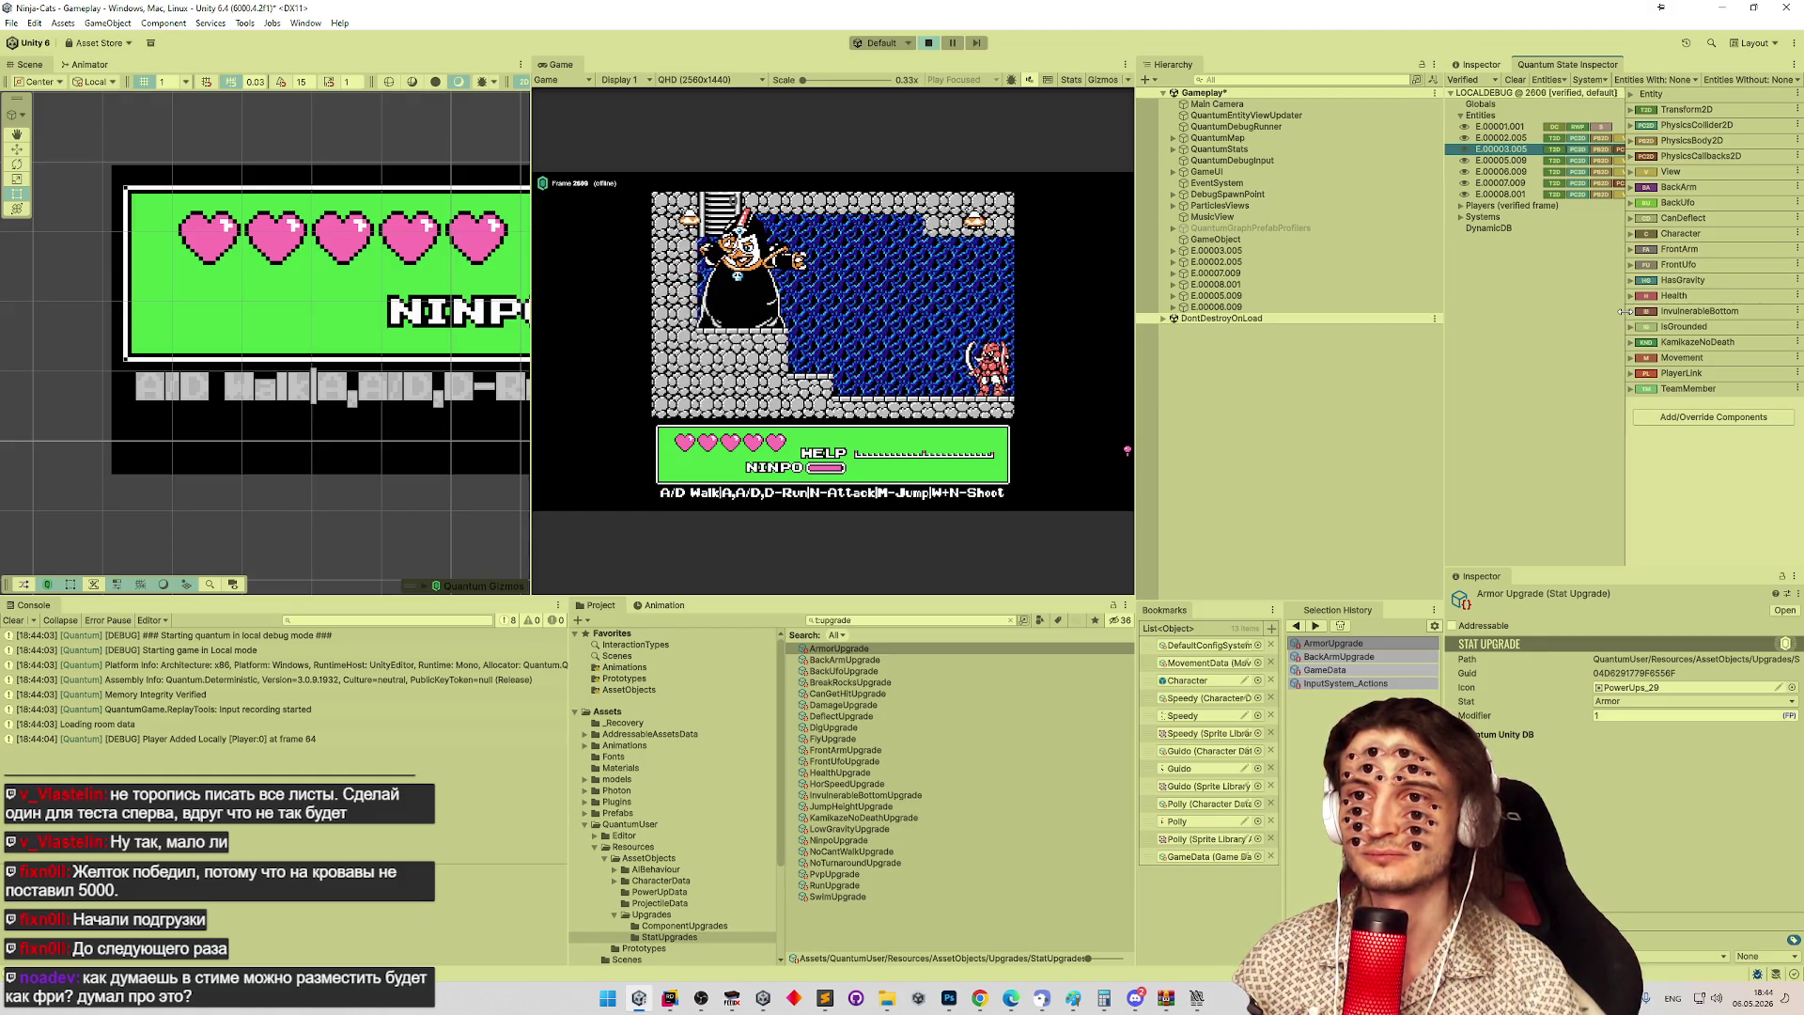
click(1631, 311)
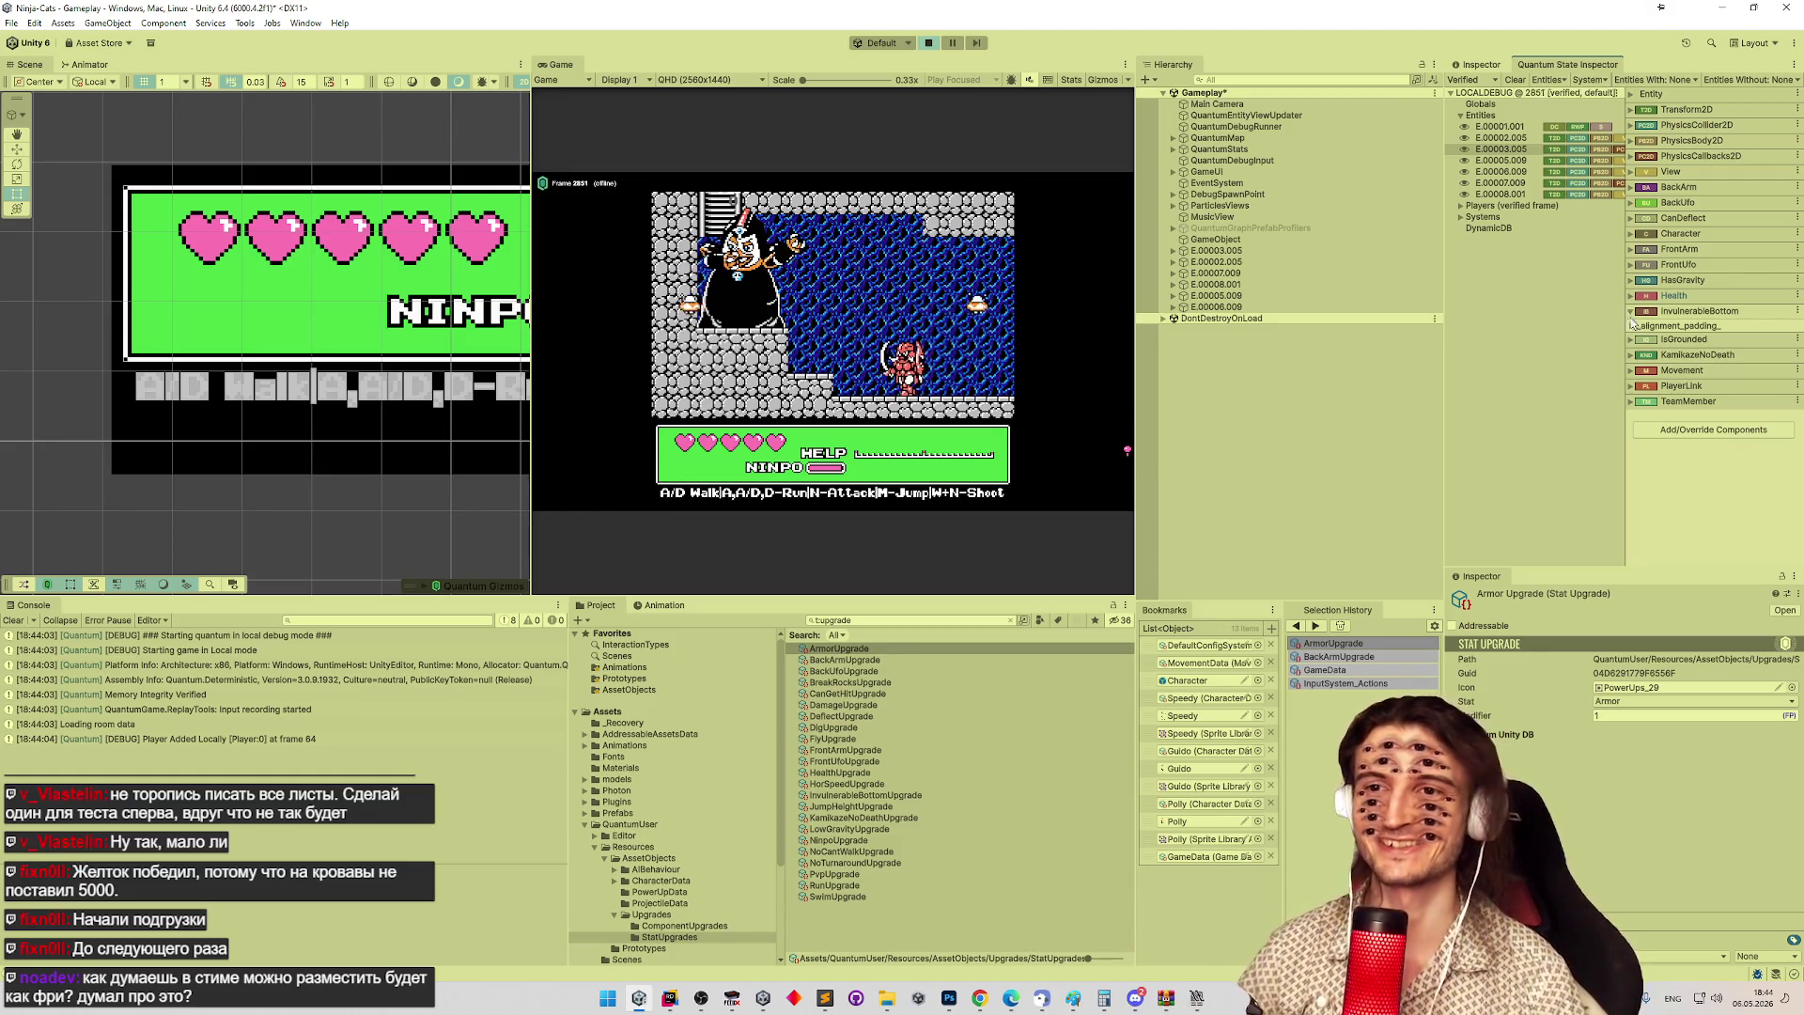
click(1631, 313)
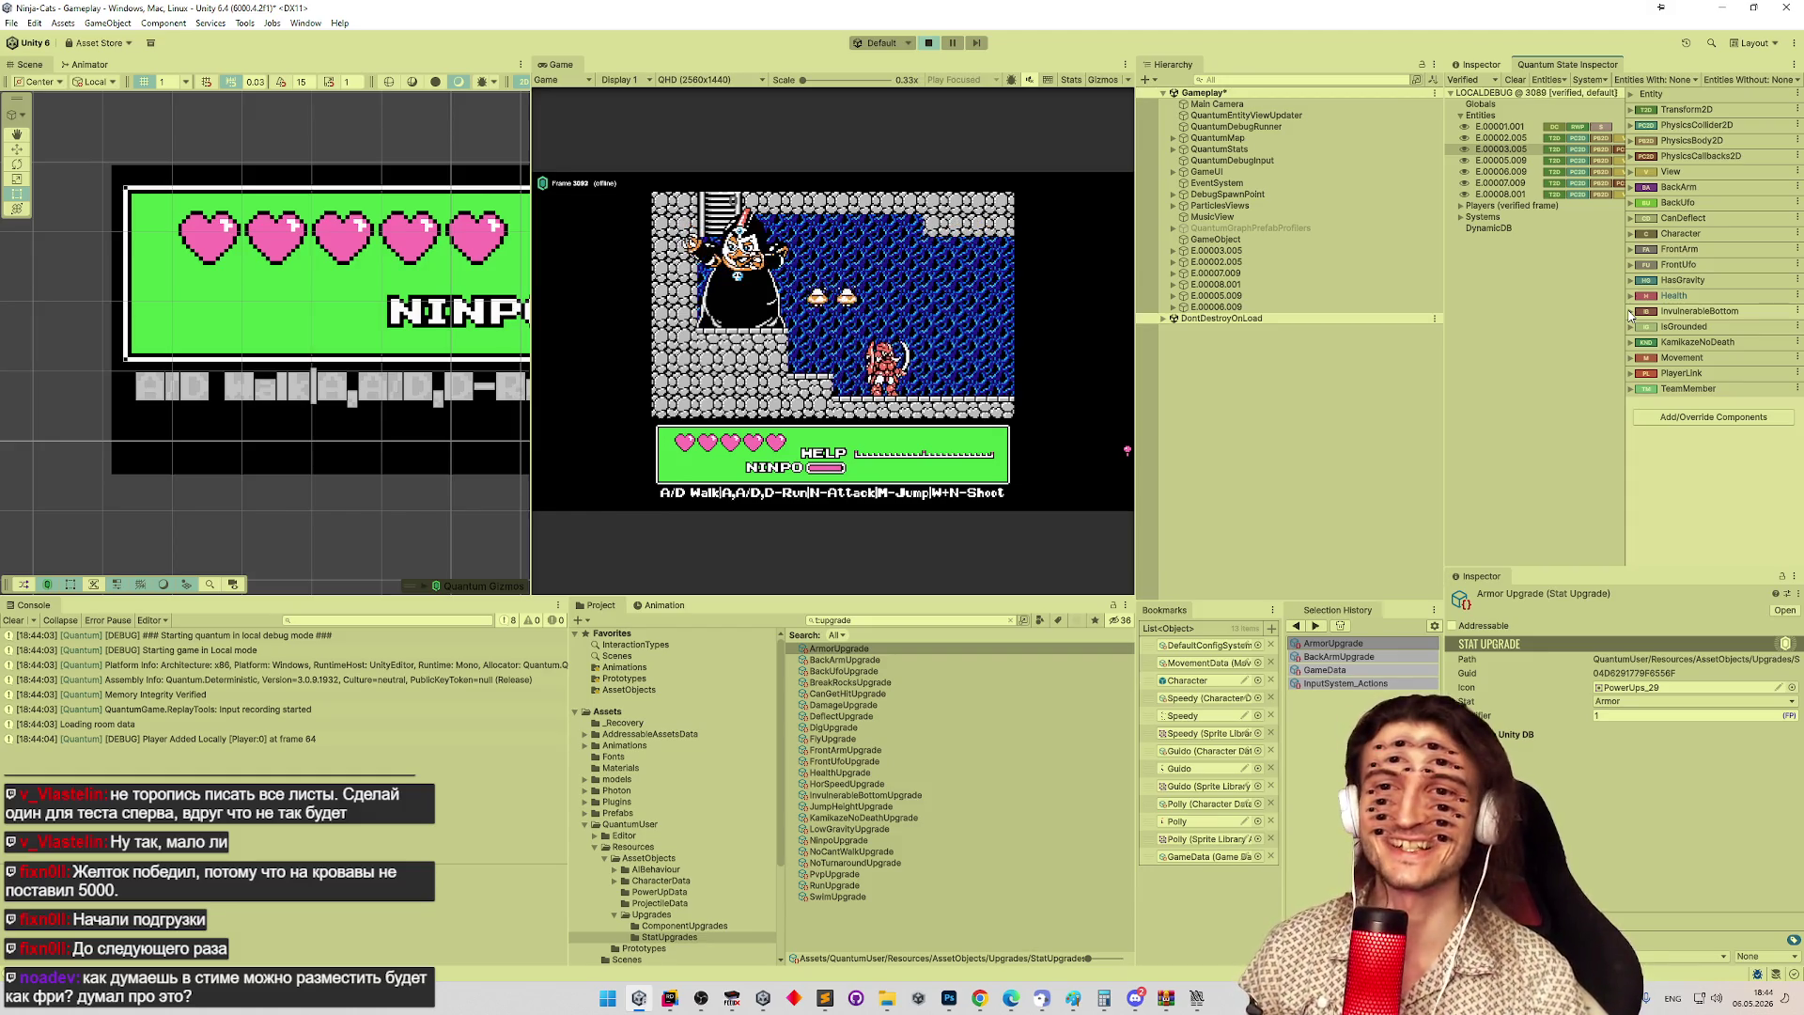
click(1631, 233)
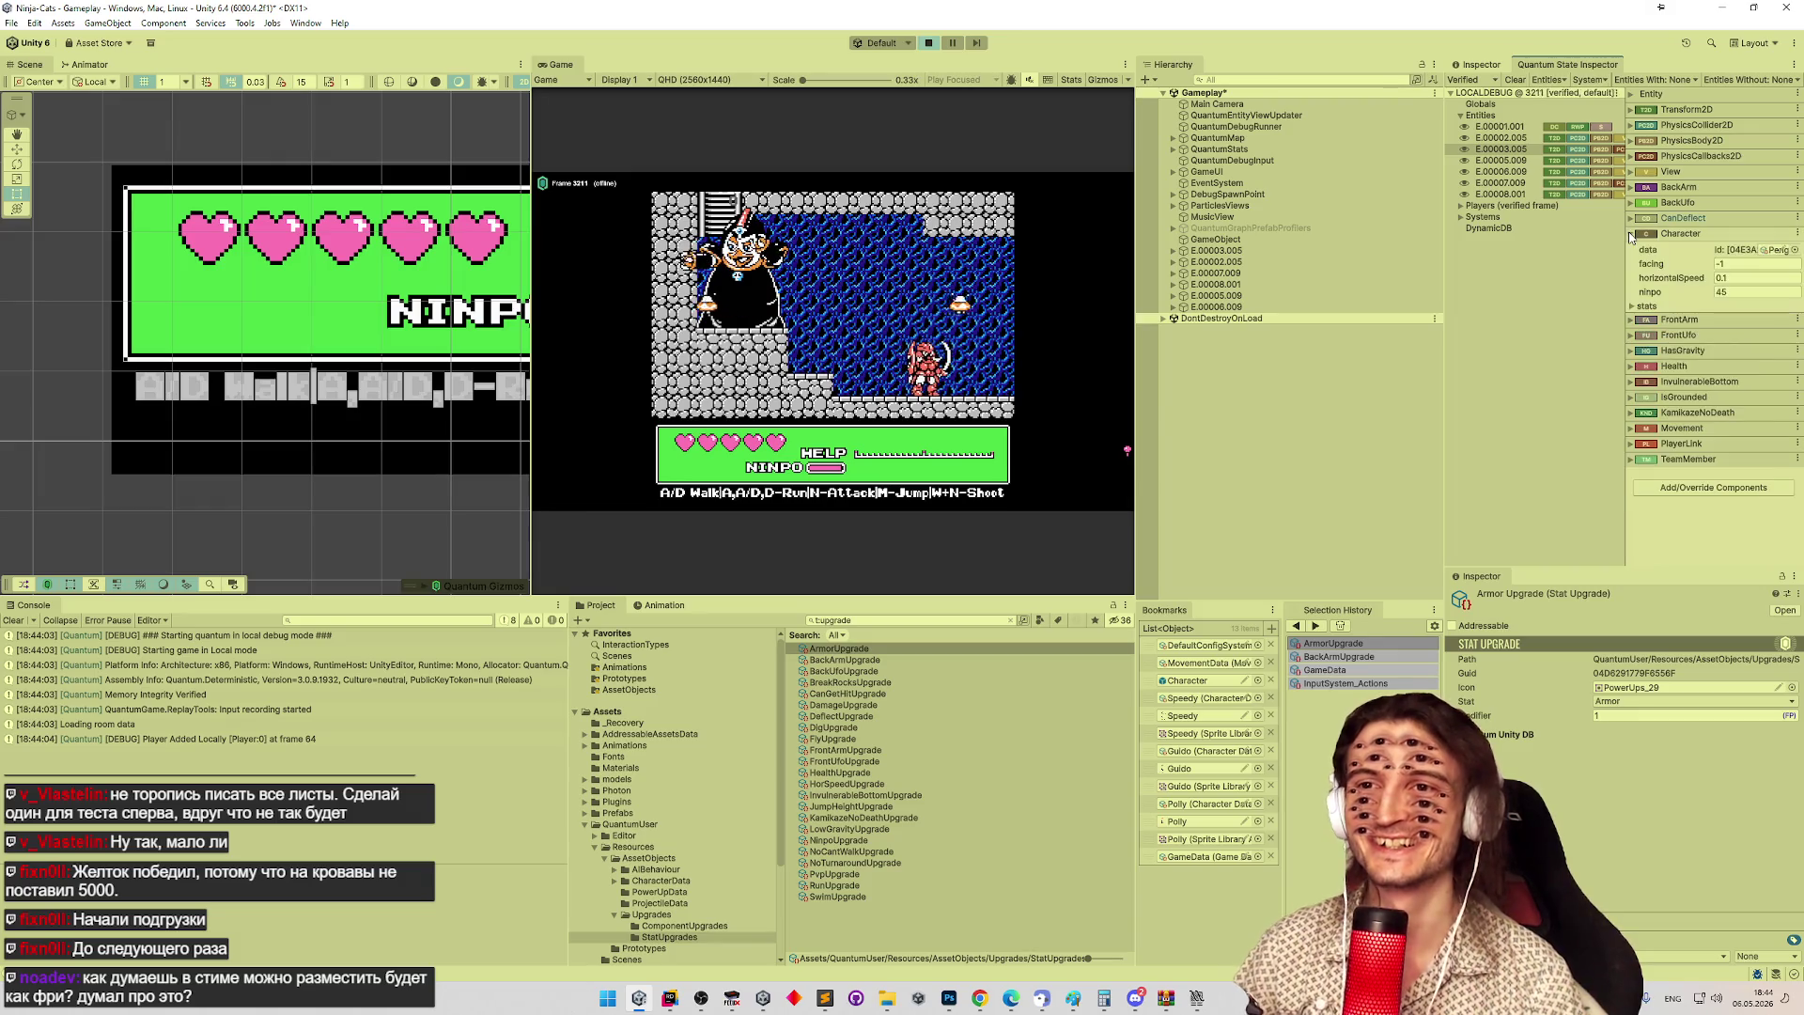
Resume play, walking the ninja right and back left.
click(1119, 233)
key(d)
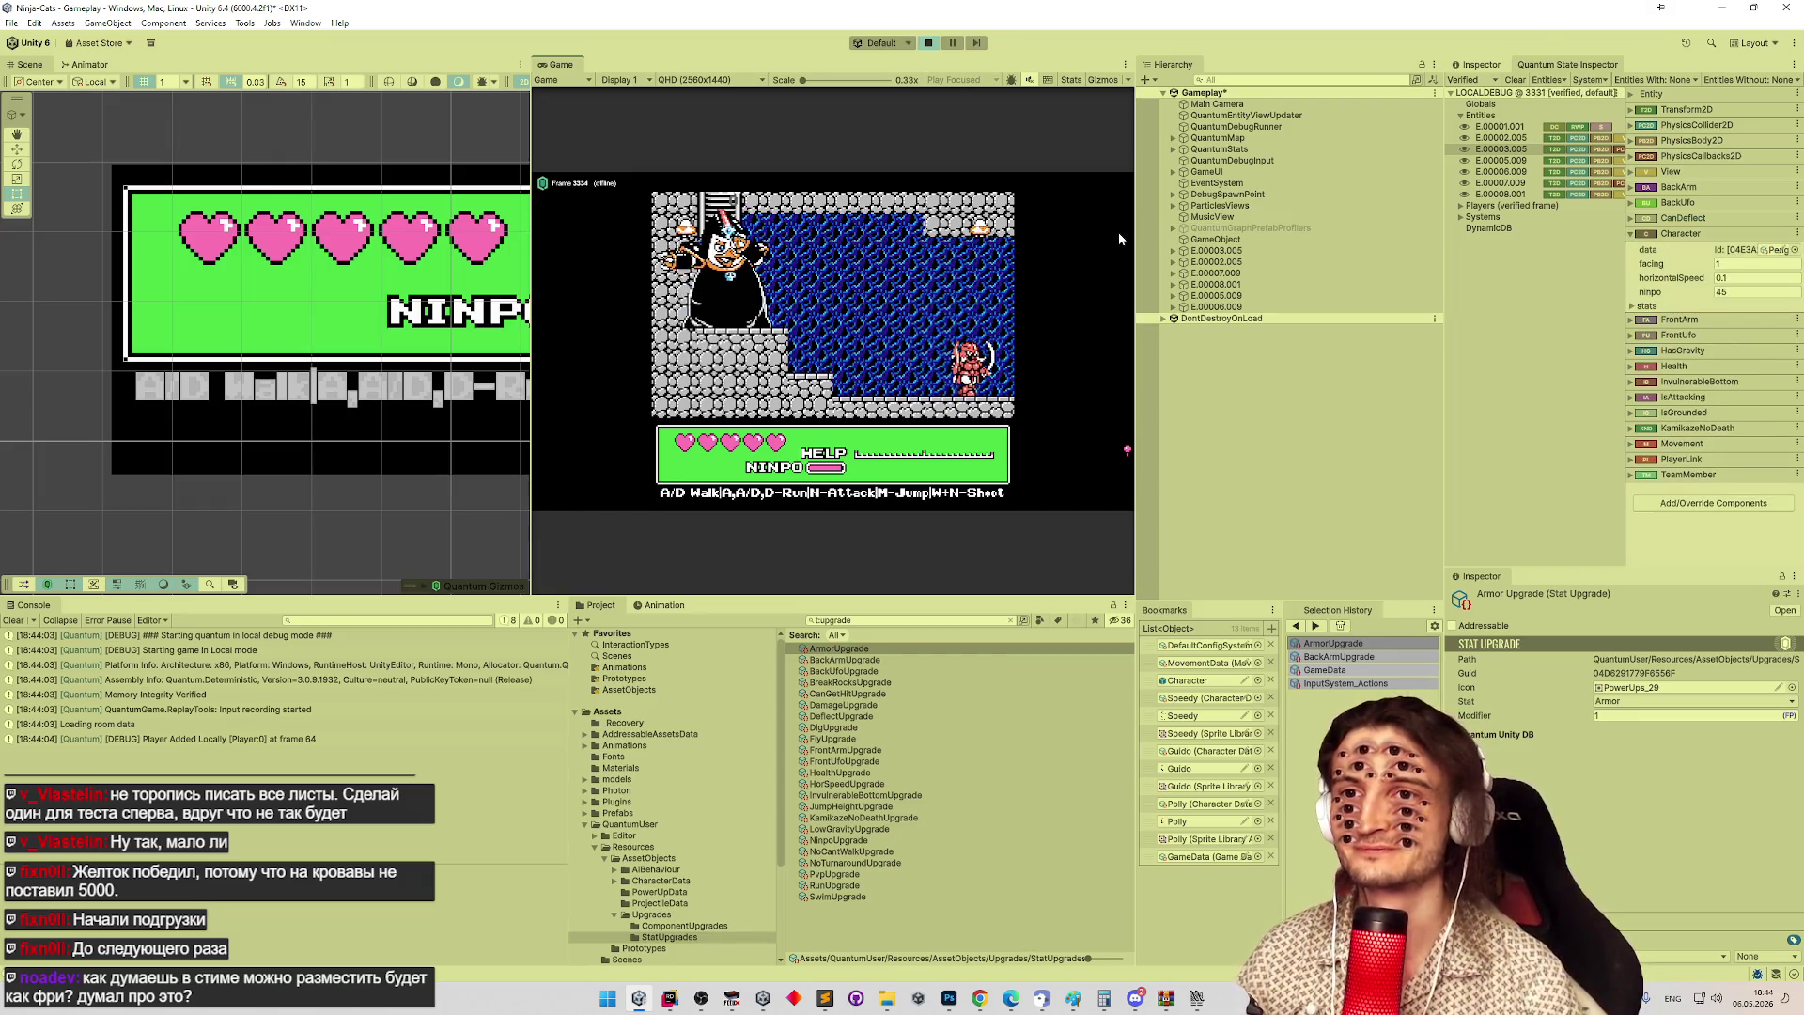
key(a)
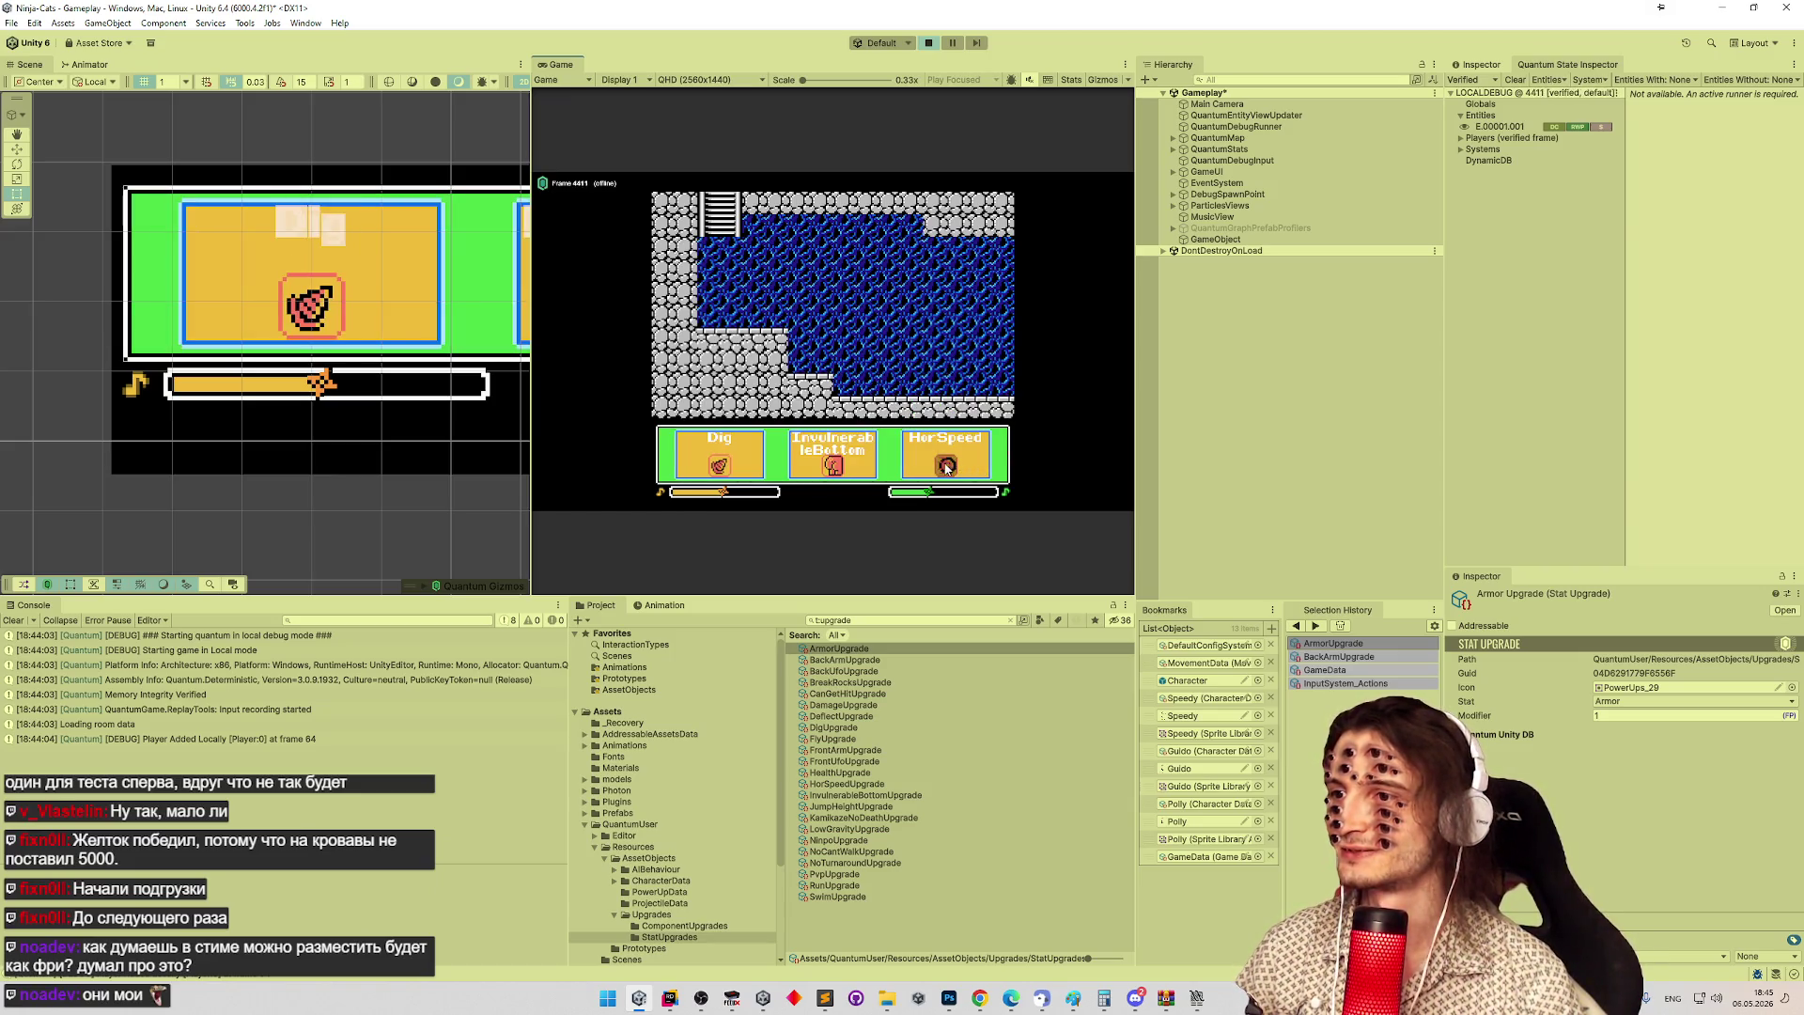
Take the HorSpeed upgrade, play the level, then pause and stop the playtest.
click(947, 467)
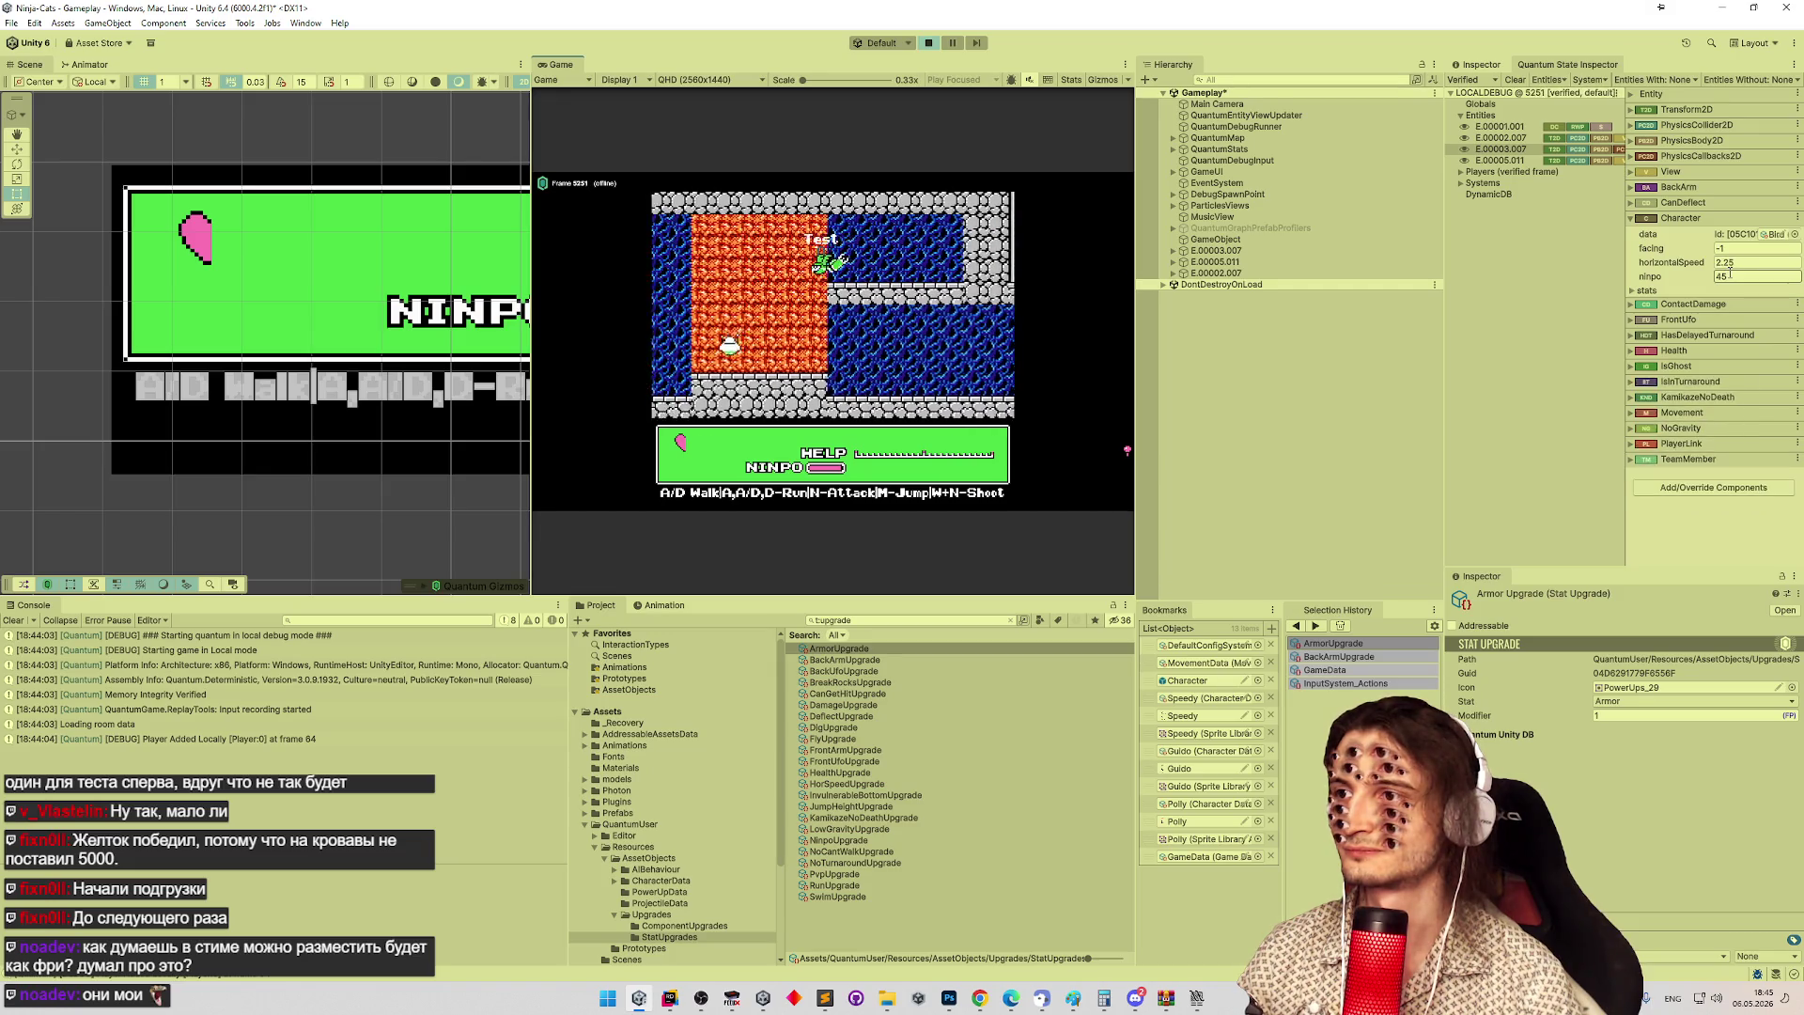
key(ctrl+shift+p)
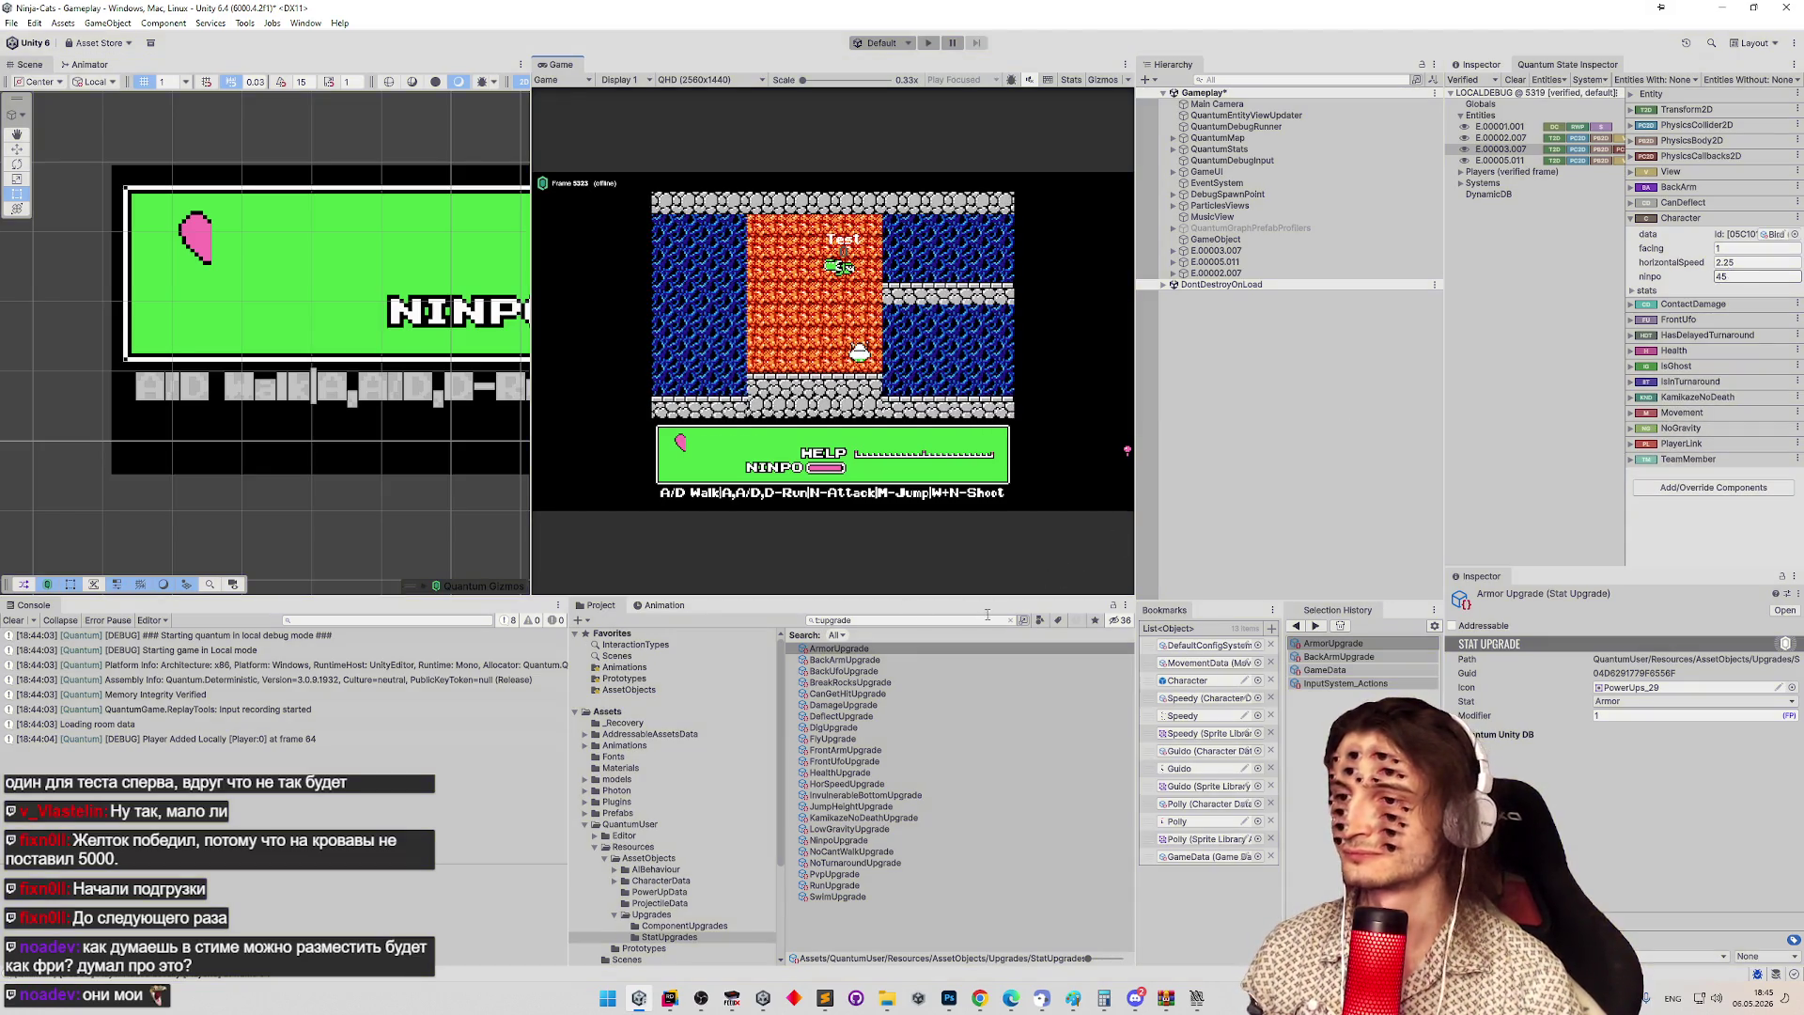
key(ctrl+p)
text(powerU)
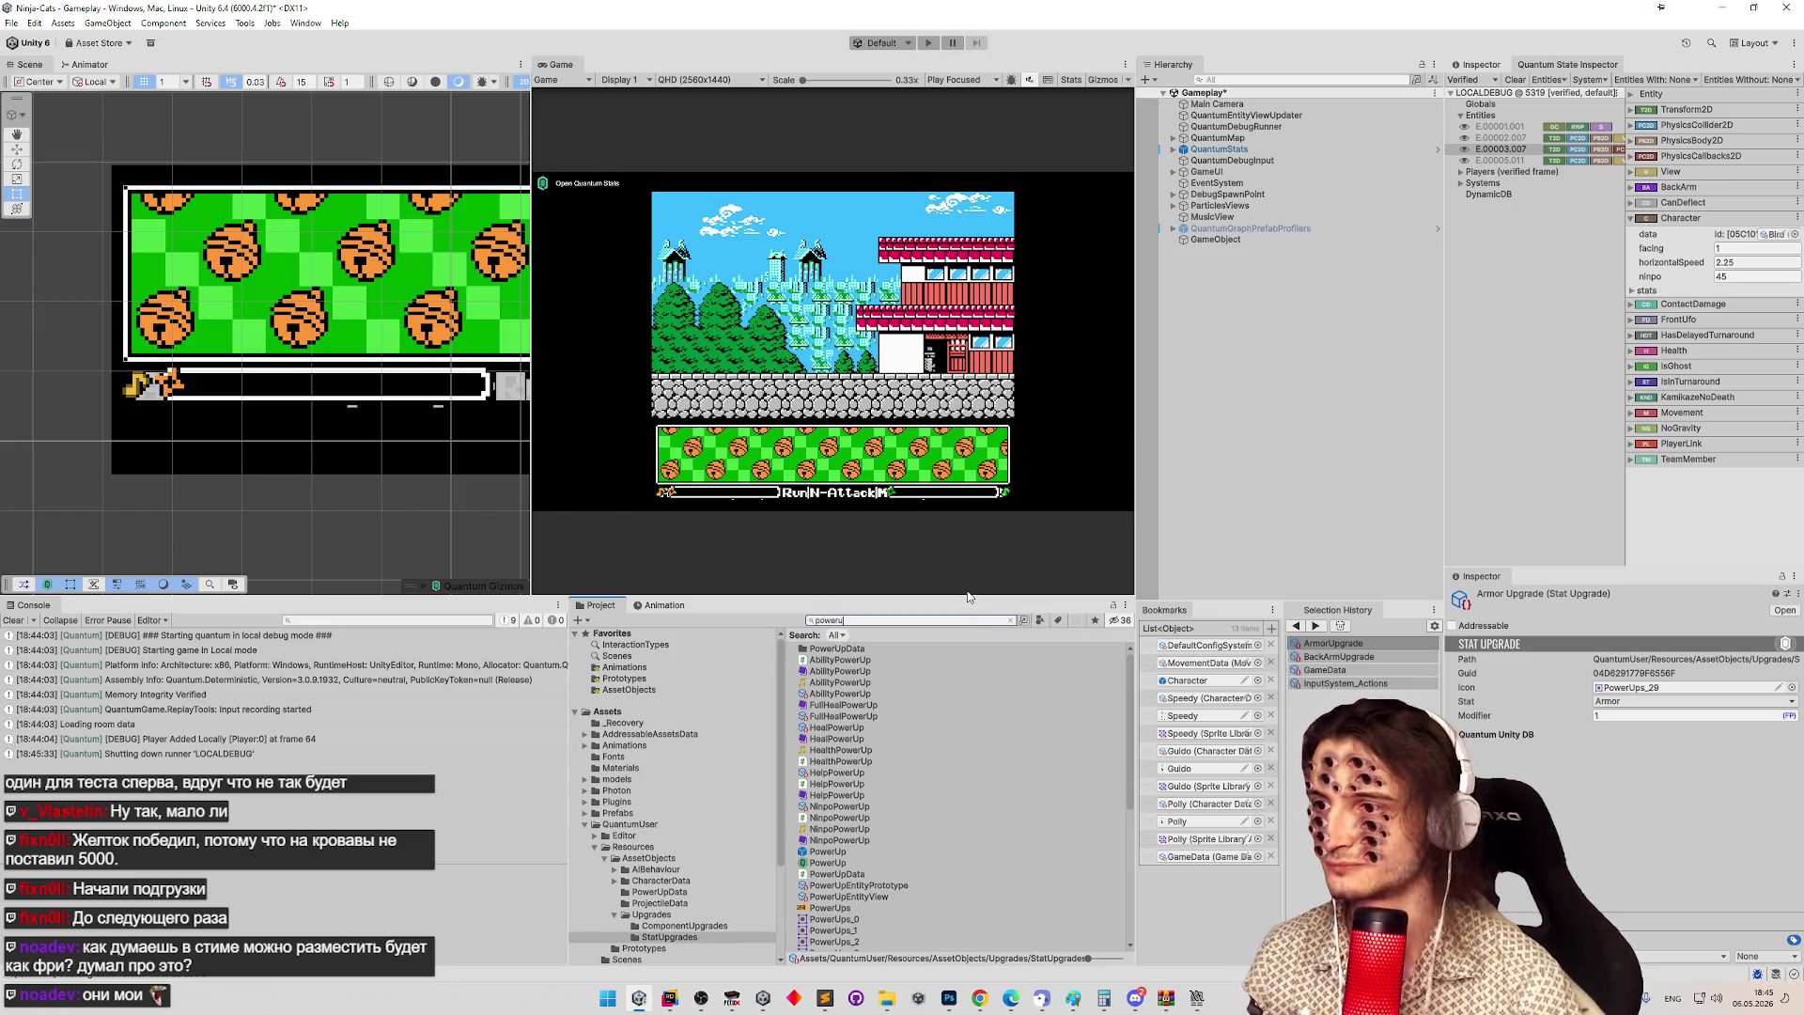
Bake the PowerUps texture's alpha to 5 colours and start a new playtest.
right_click(849, 907)
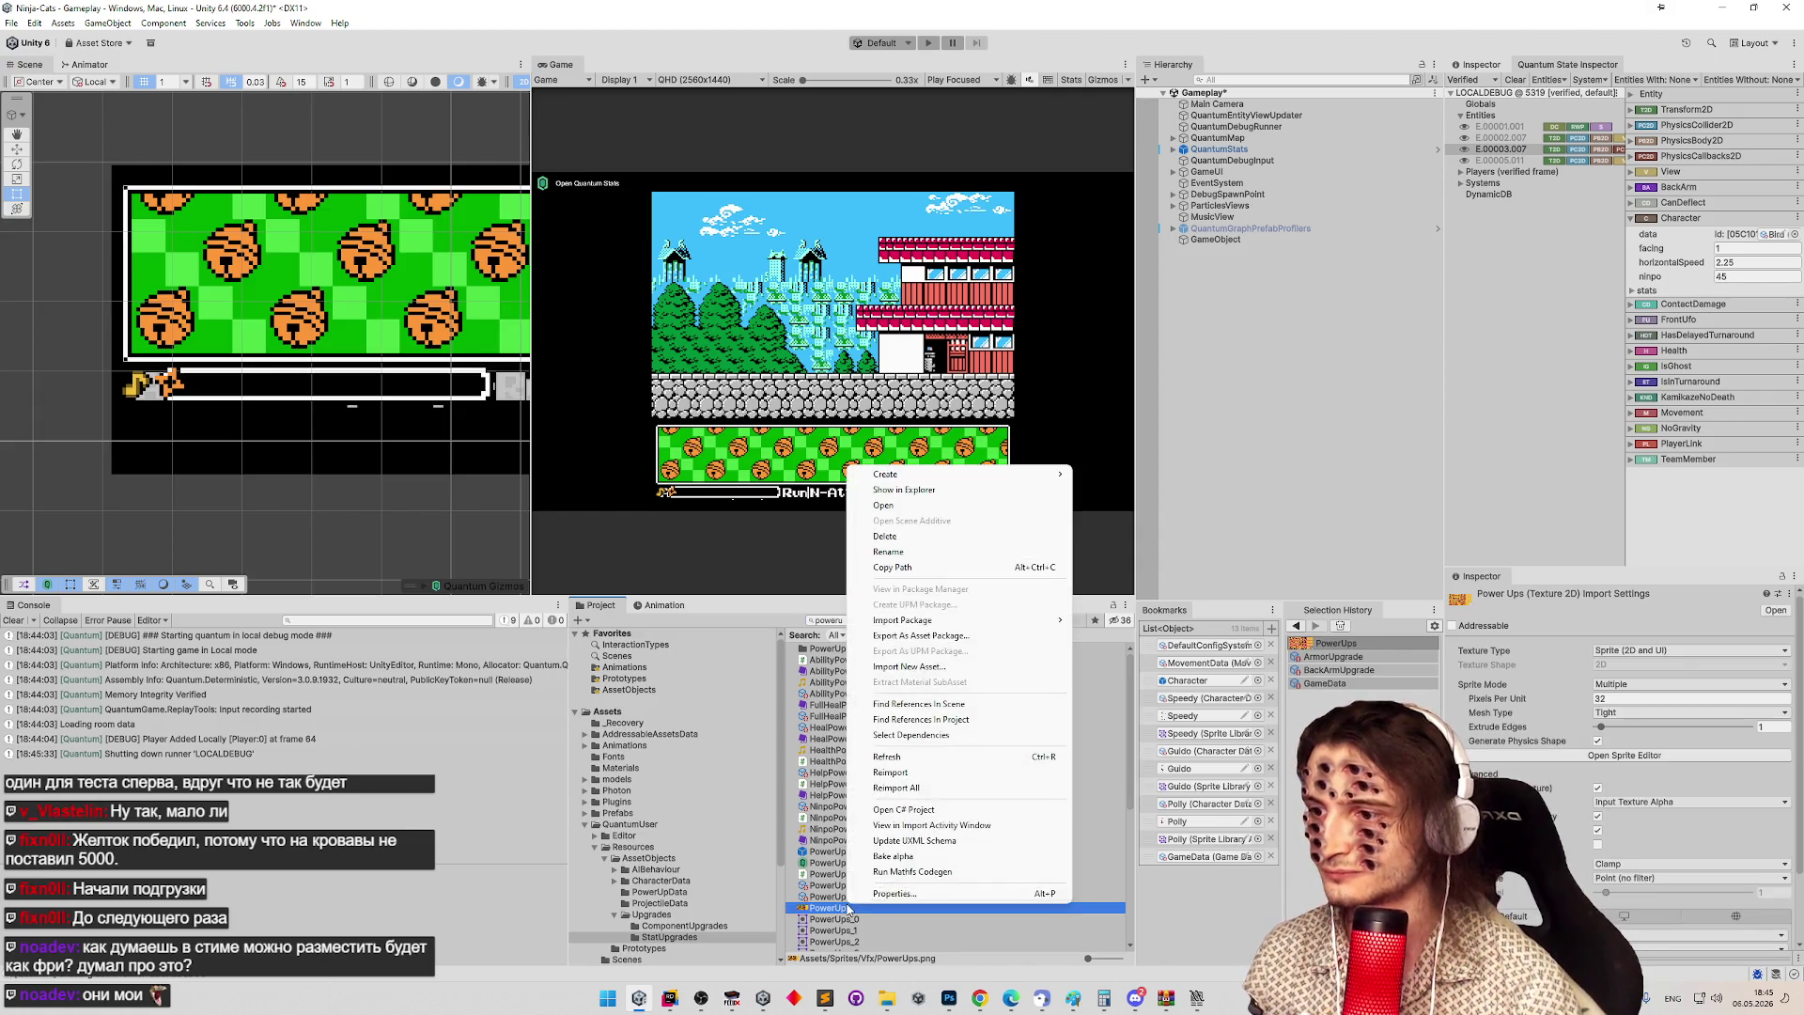
click(894, 857)
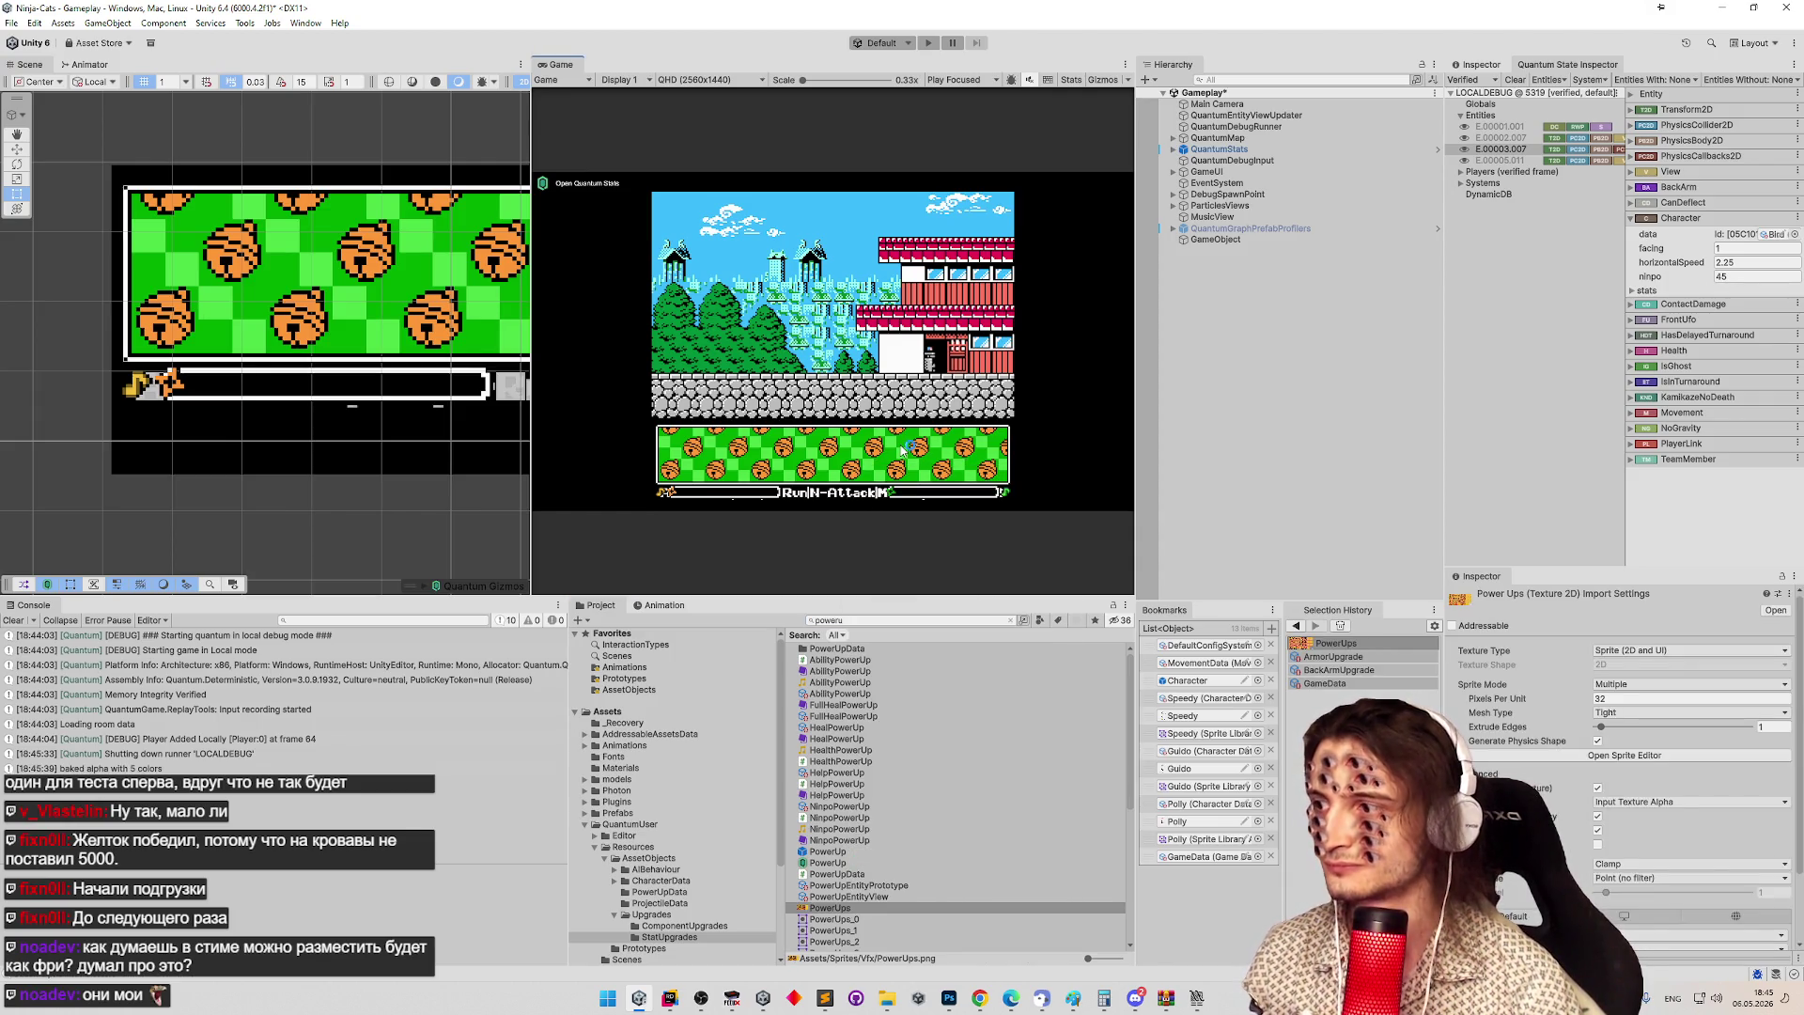
key(ctrl+p)
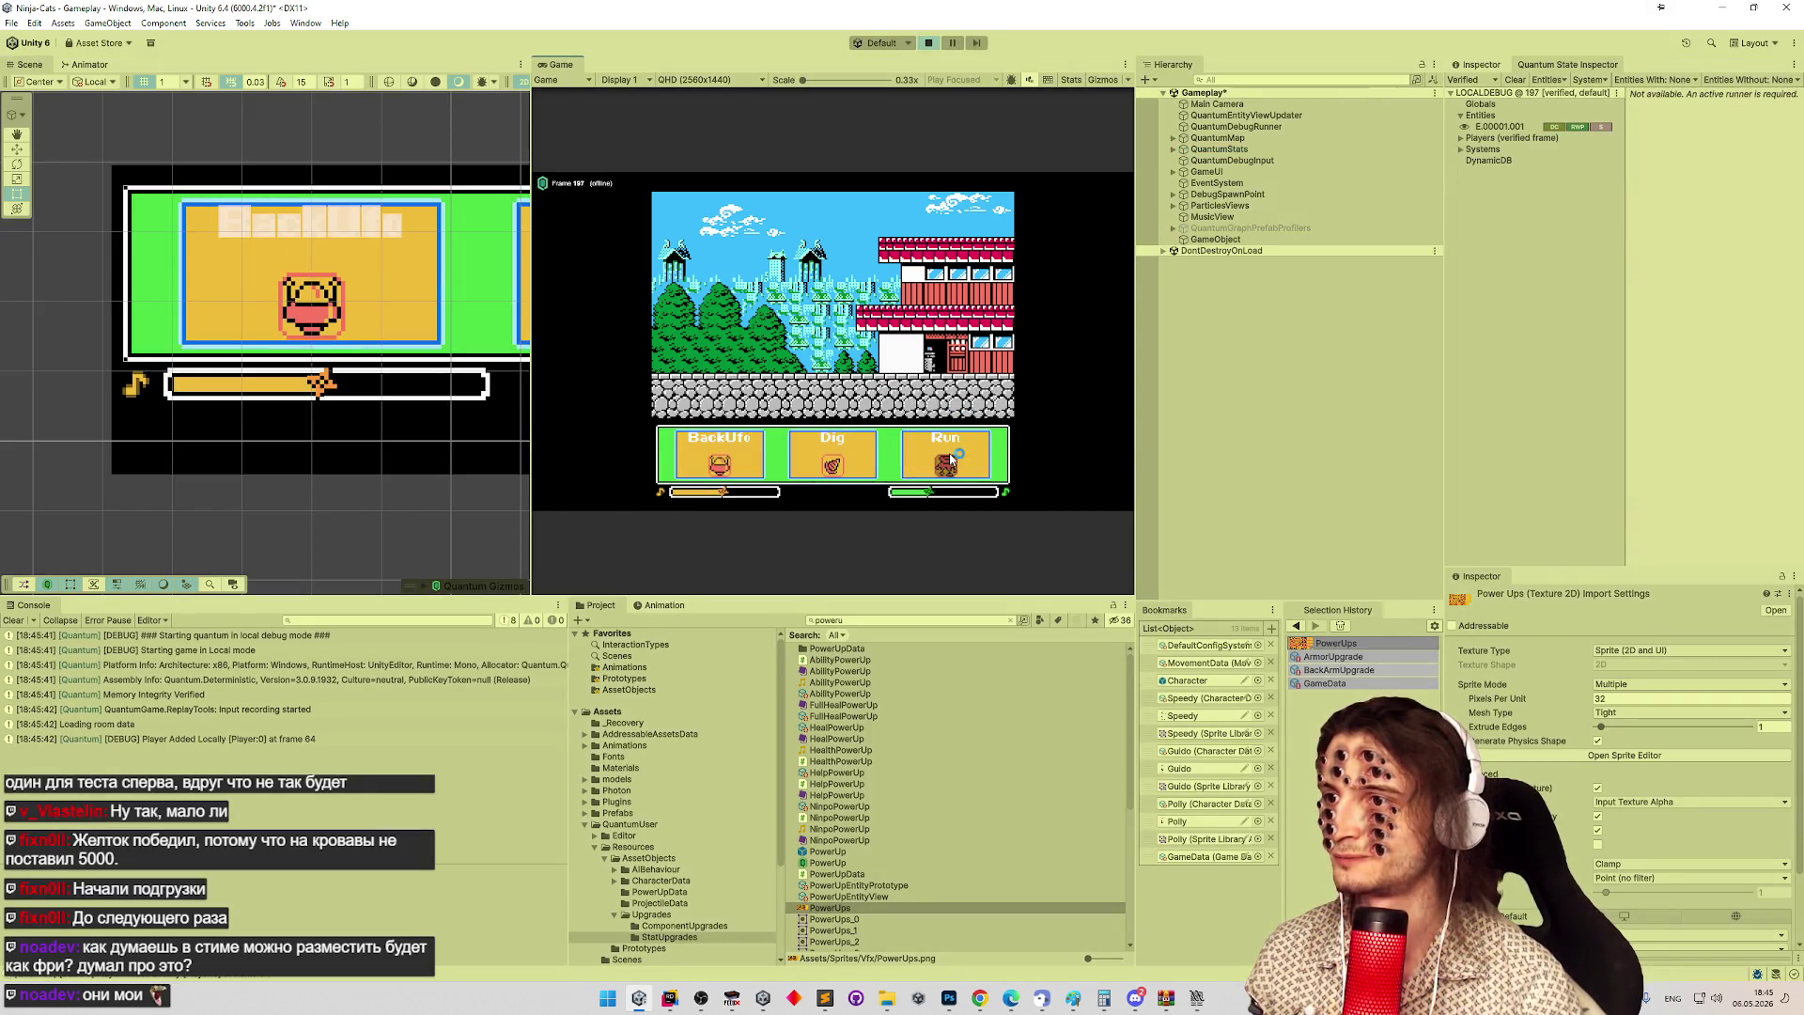
Pick the Run and low-gravity upgrades to start the level.
click(951, 459)
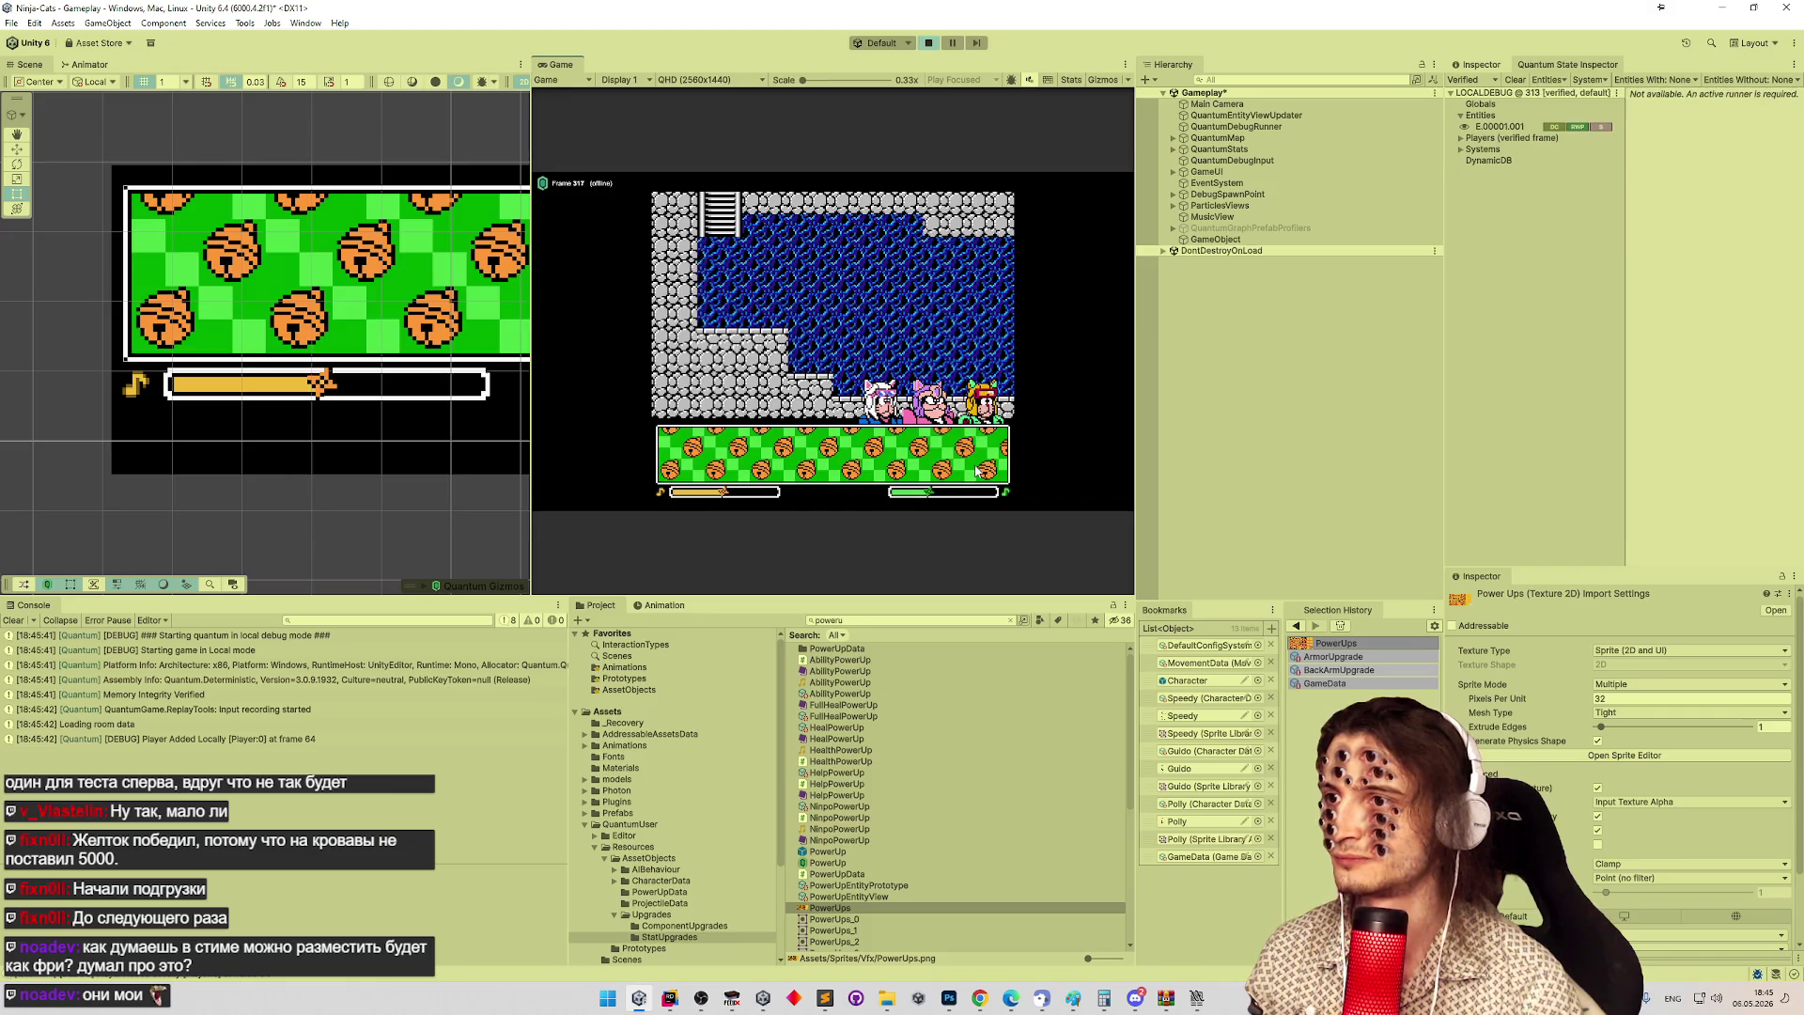
click(977, 457)
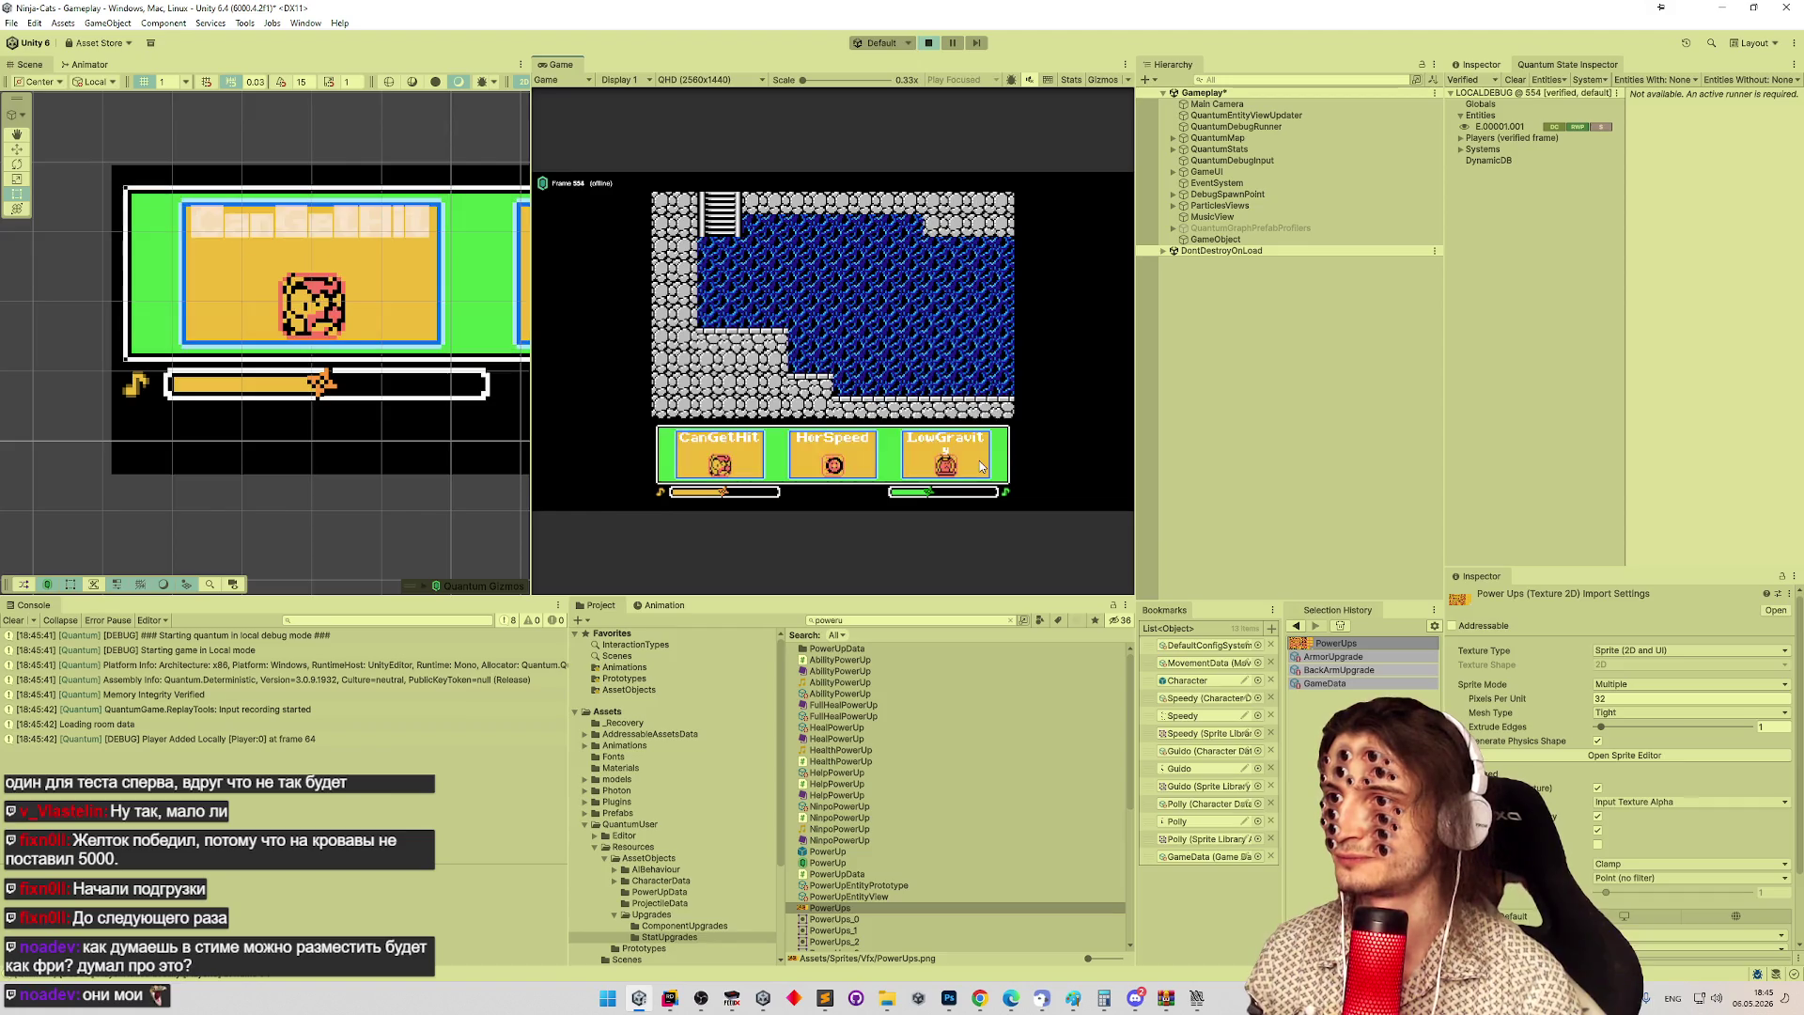
click(980, 460)
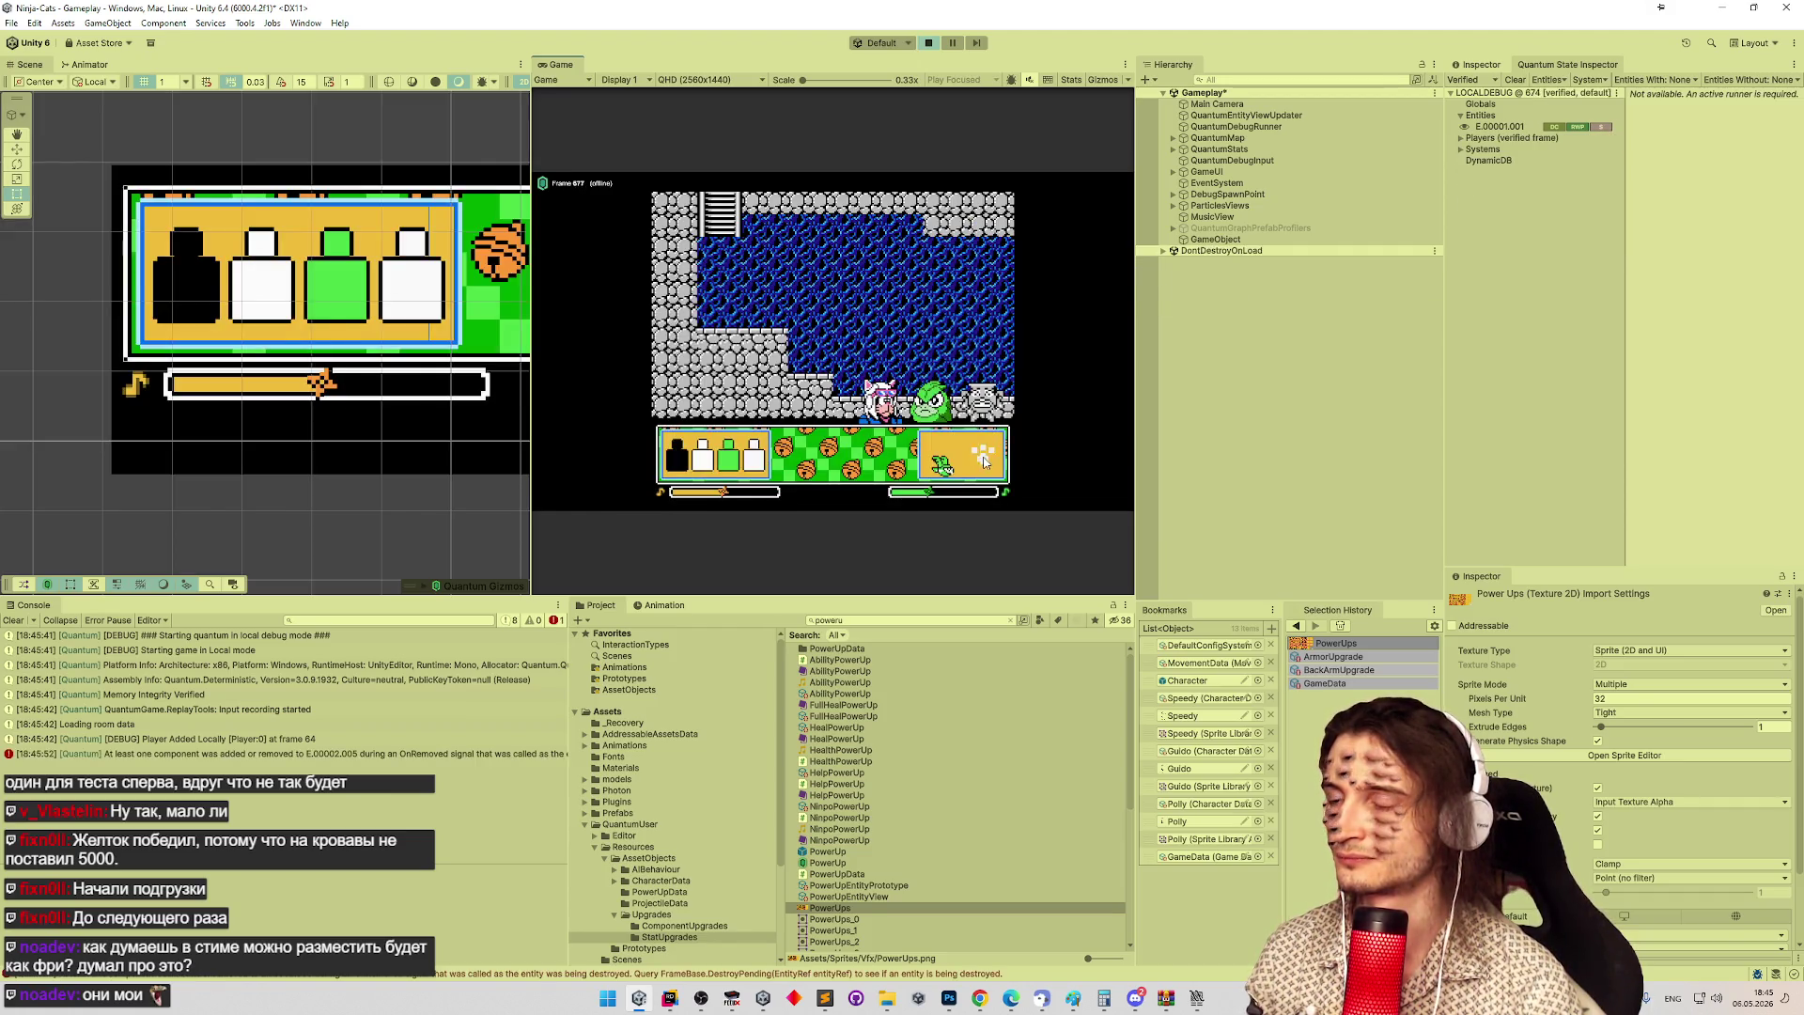
click(967, 457)
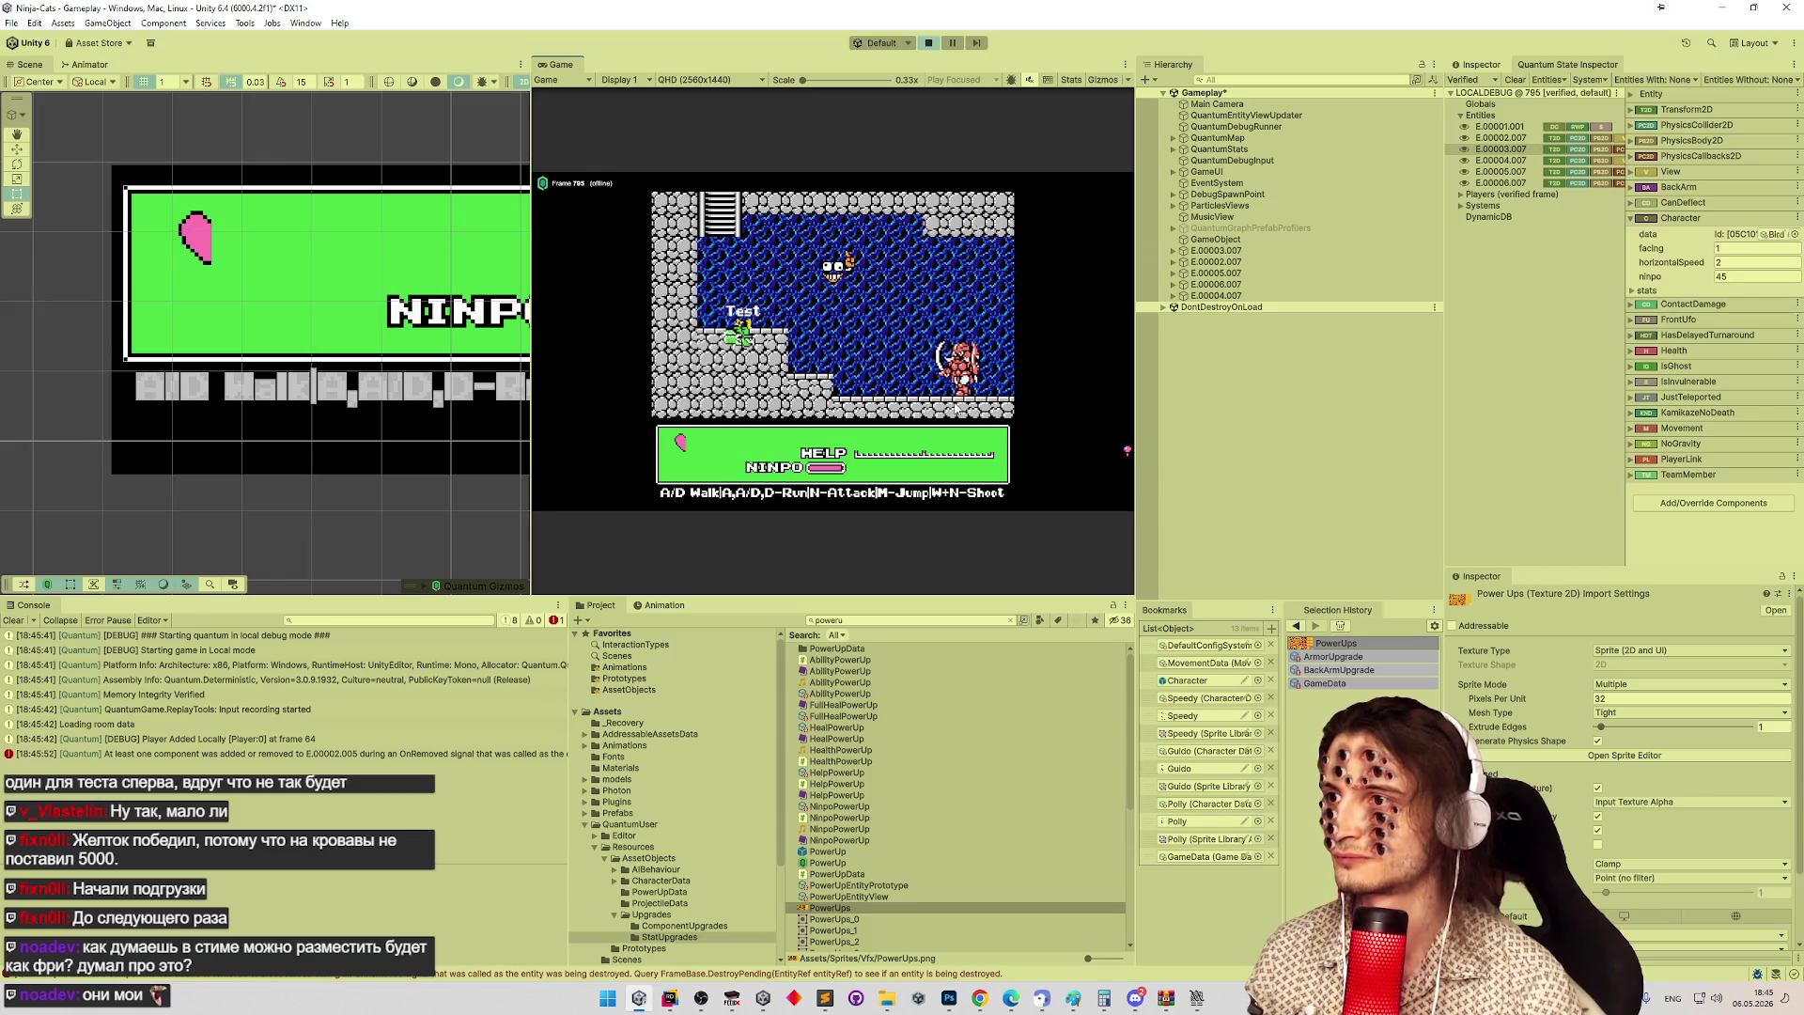
Move the player past the lava wall to the ladder area, then bring up Sublime Text.
key(a)
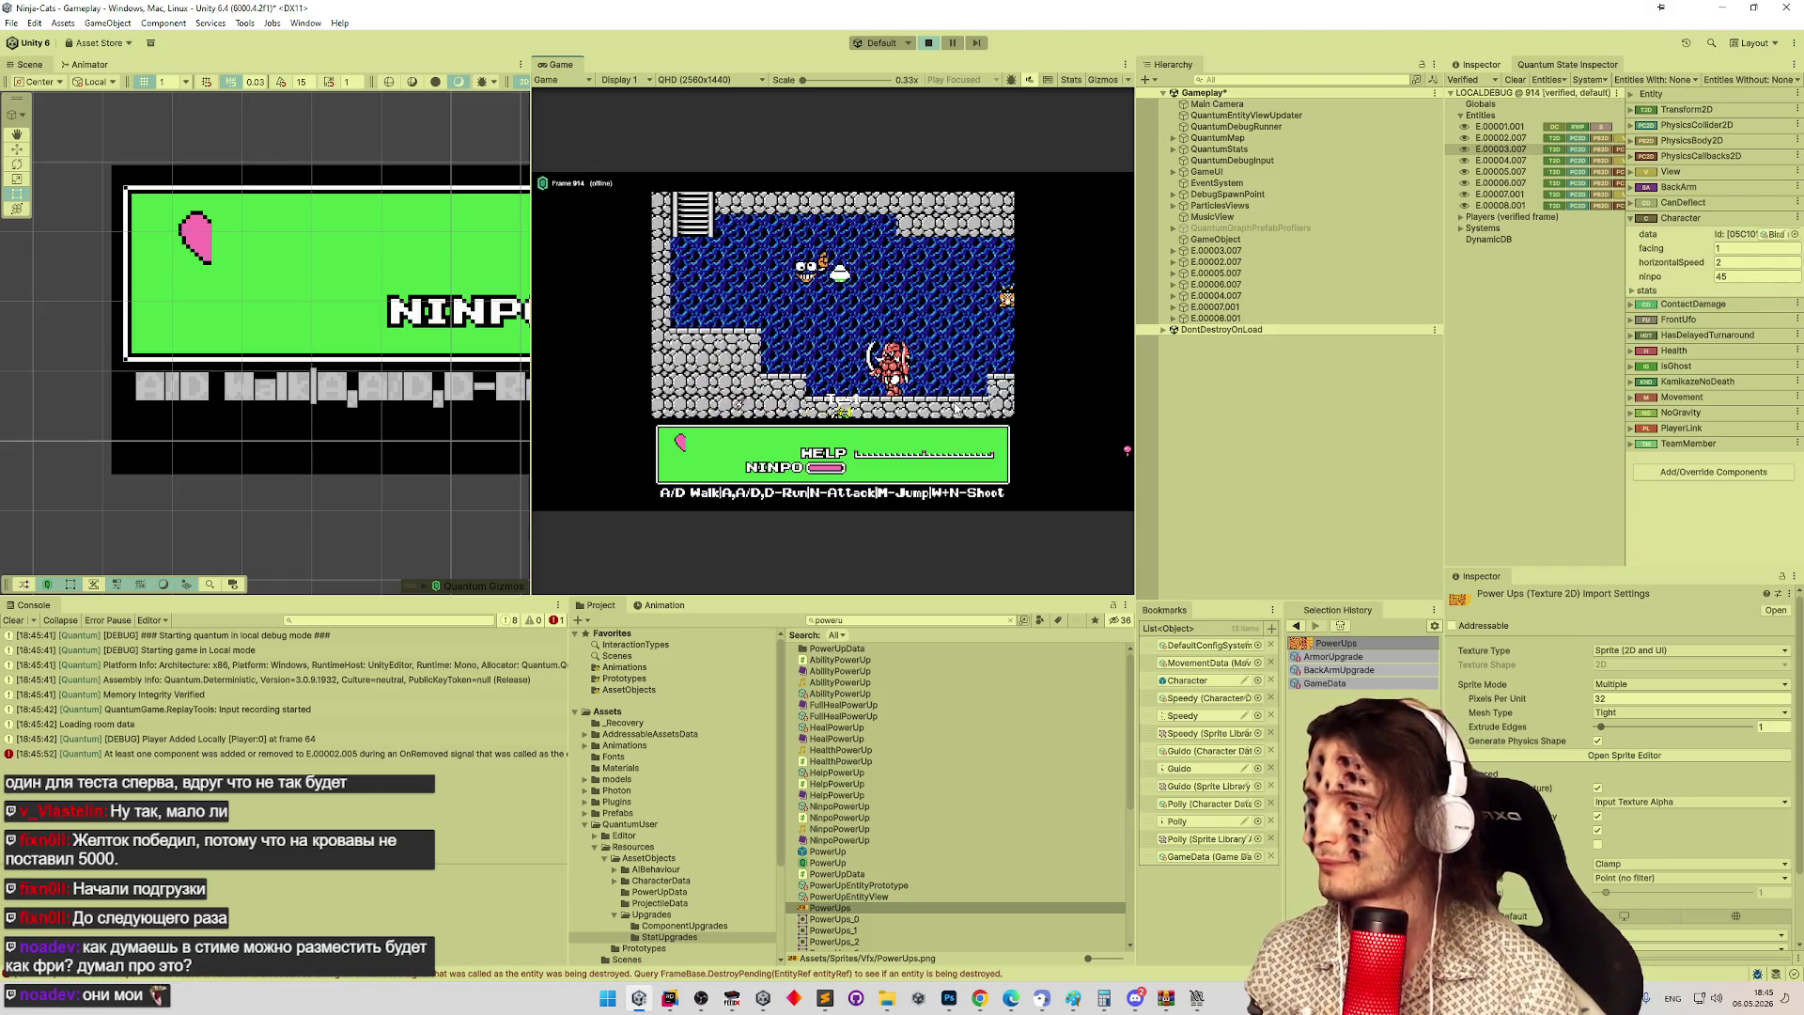
key(d)
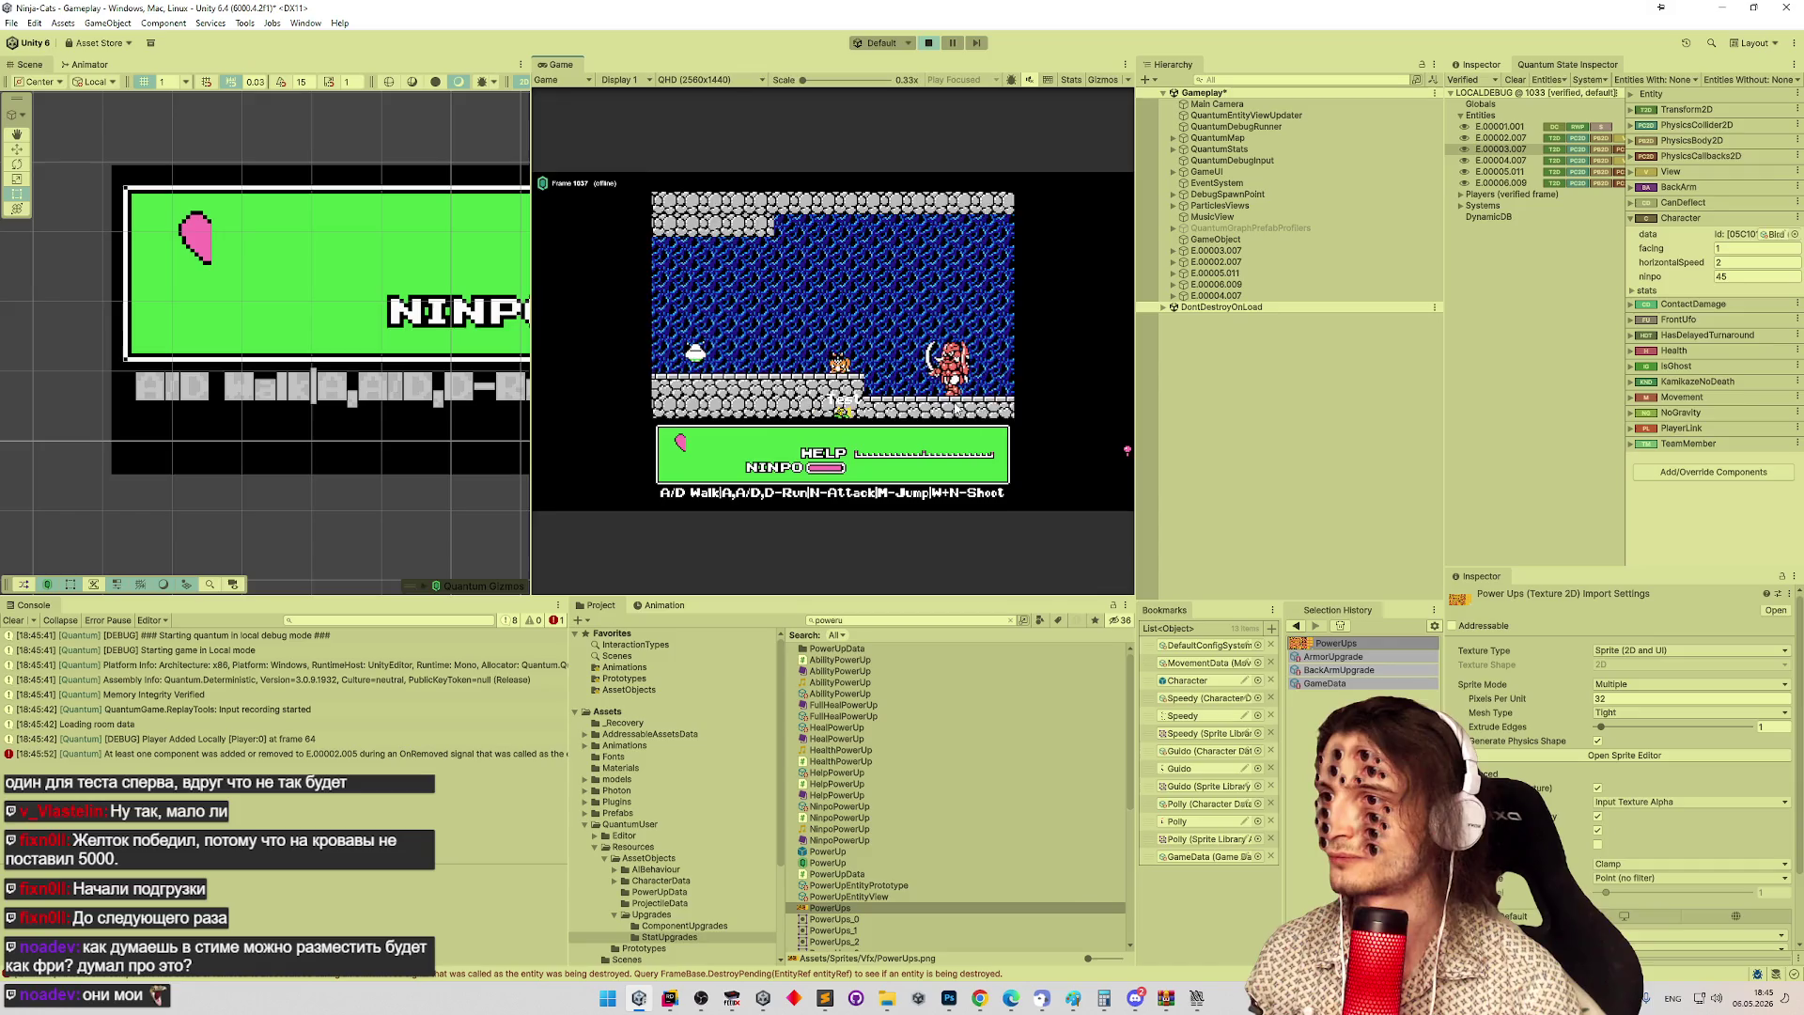
key(d)
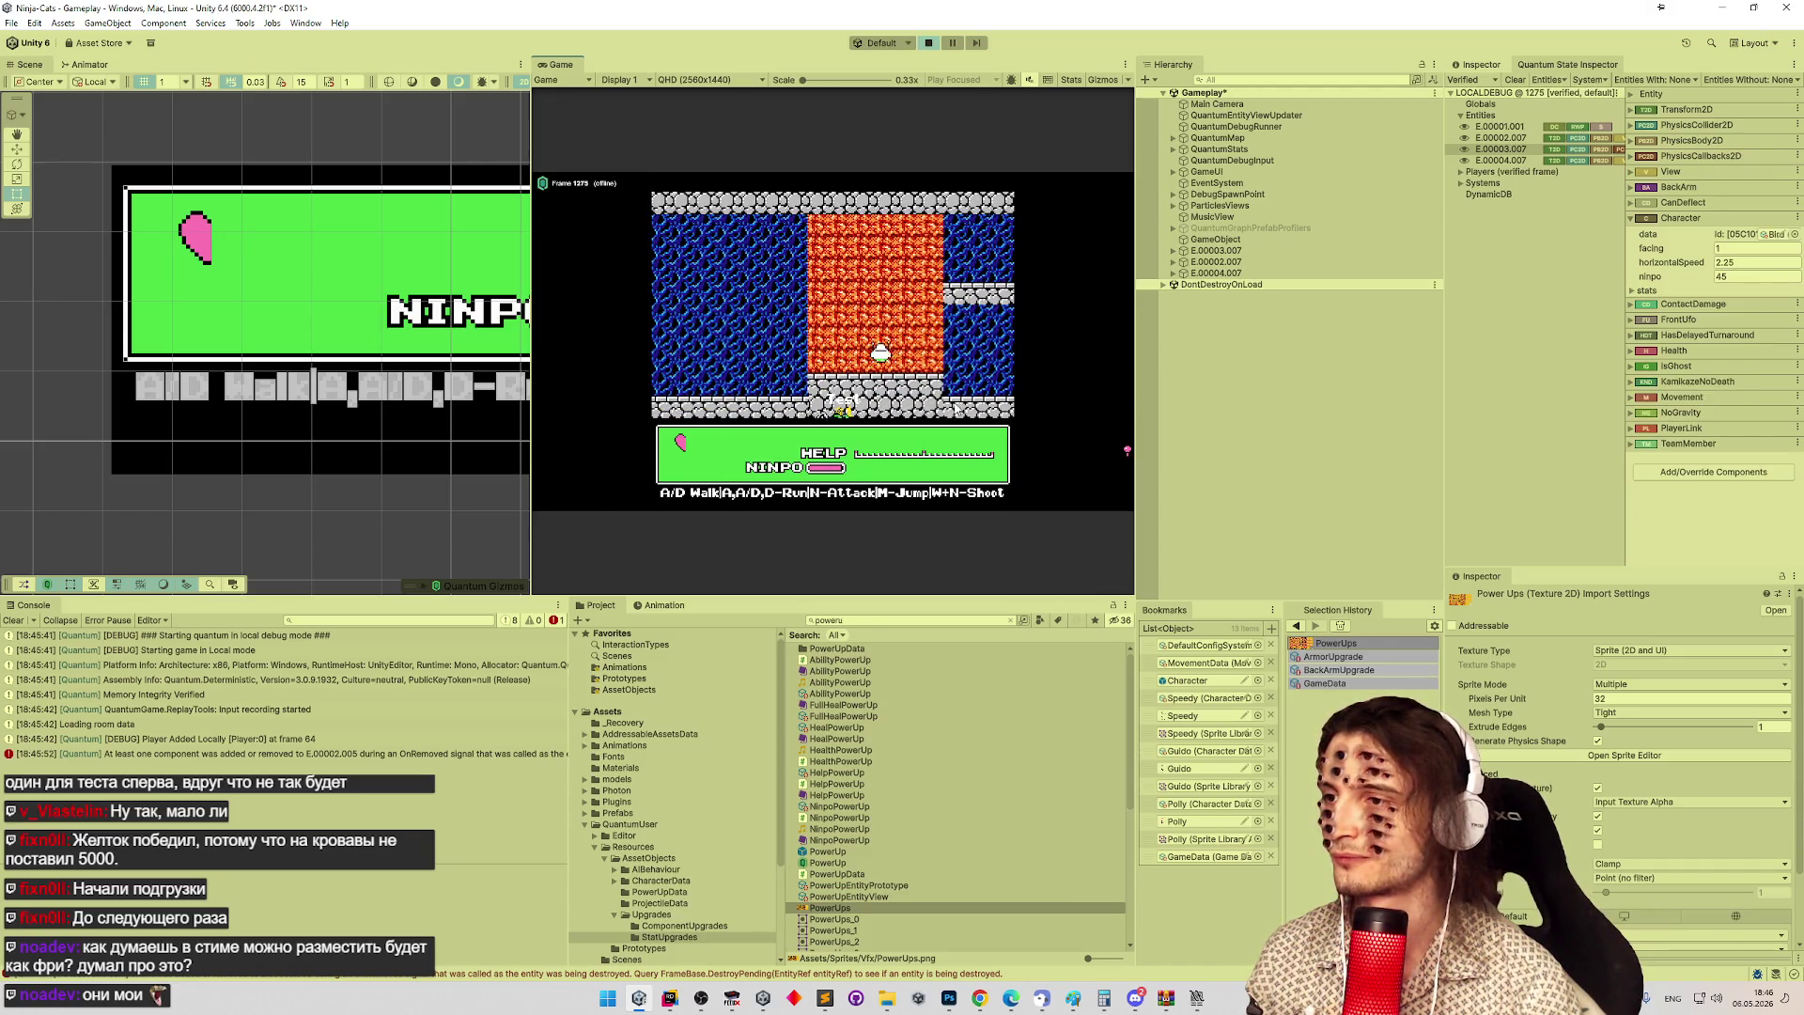
key(m)
key(d)
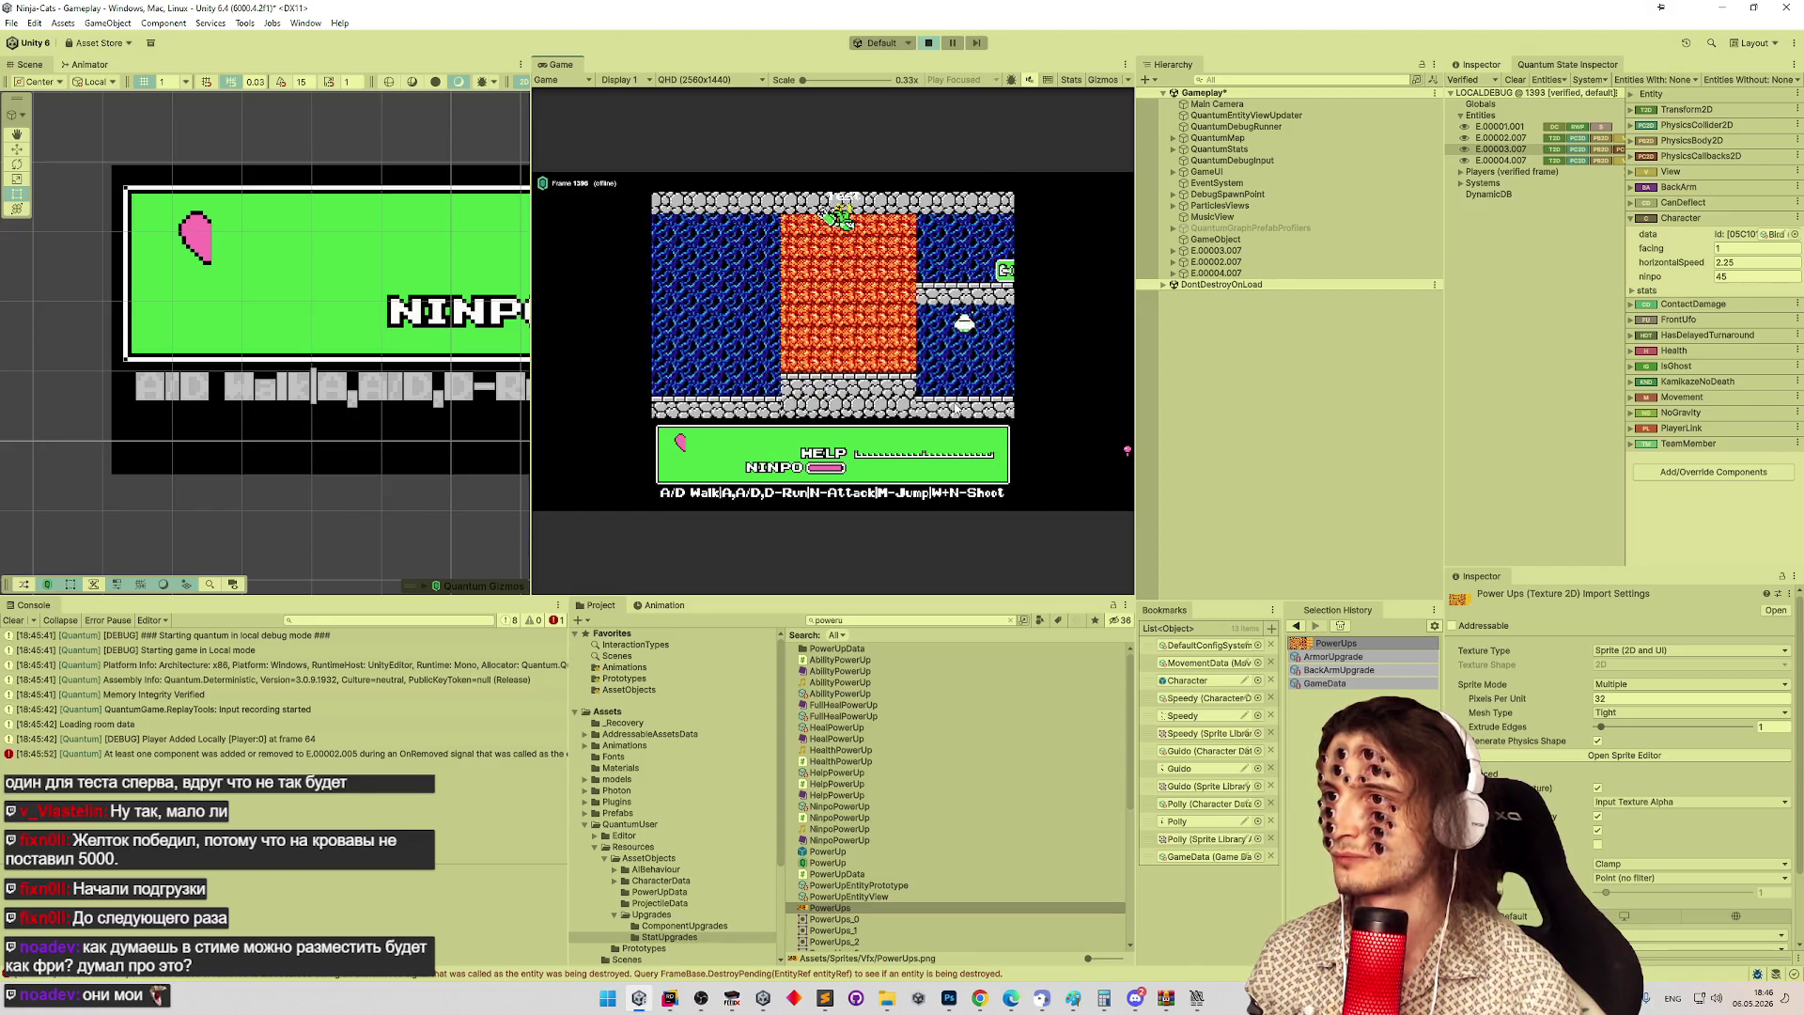
key(d)
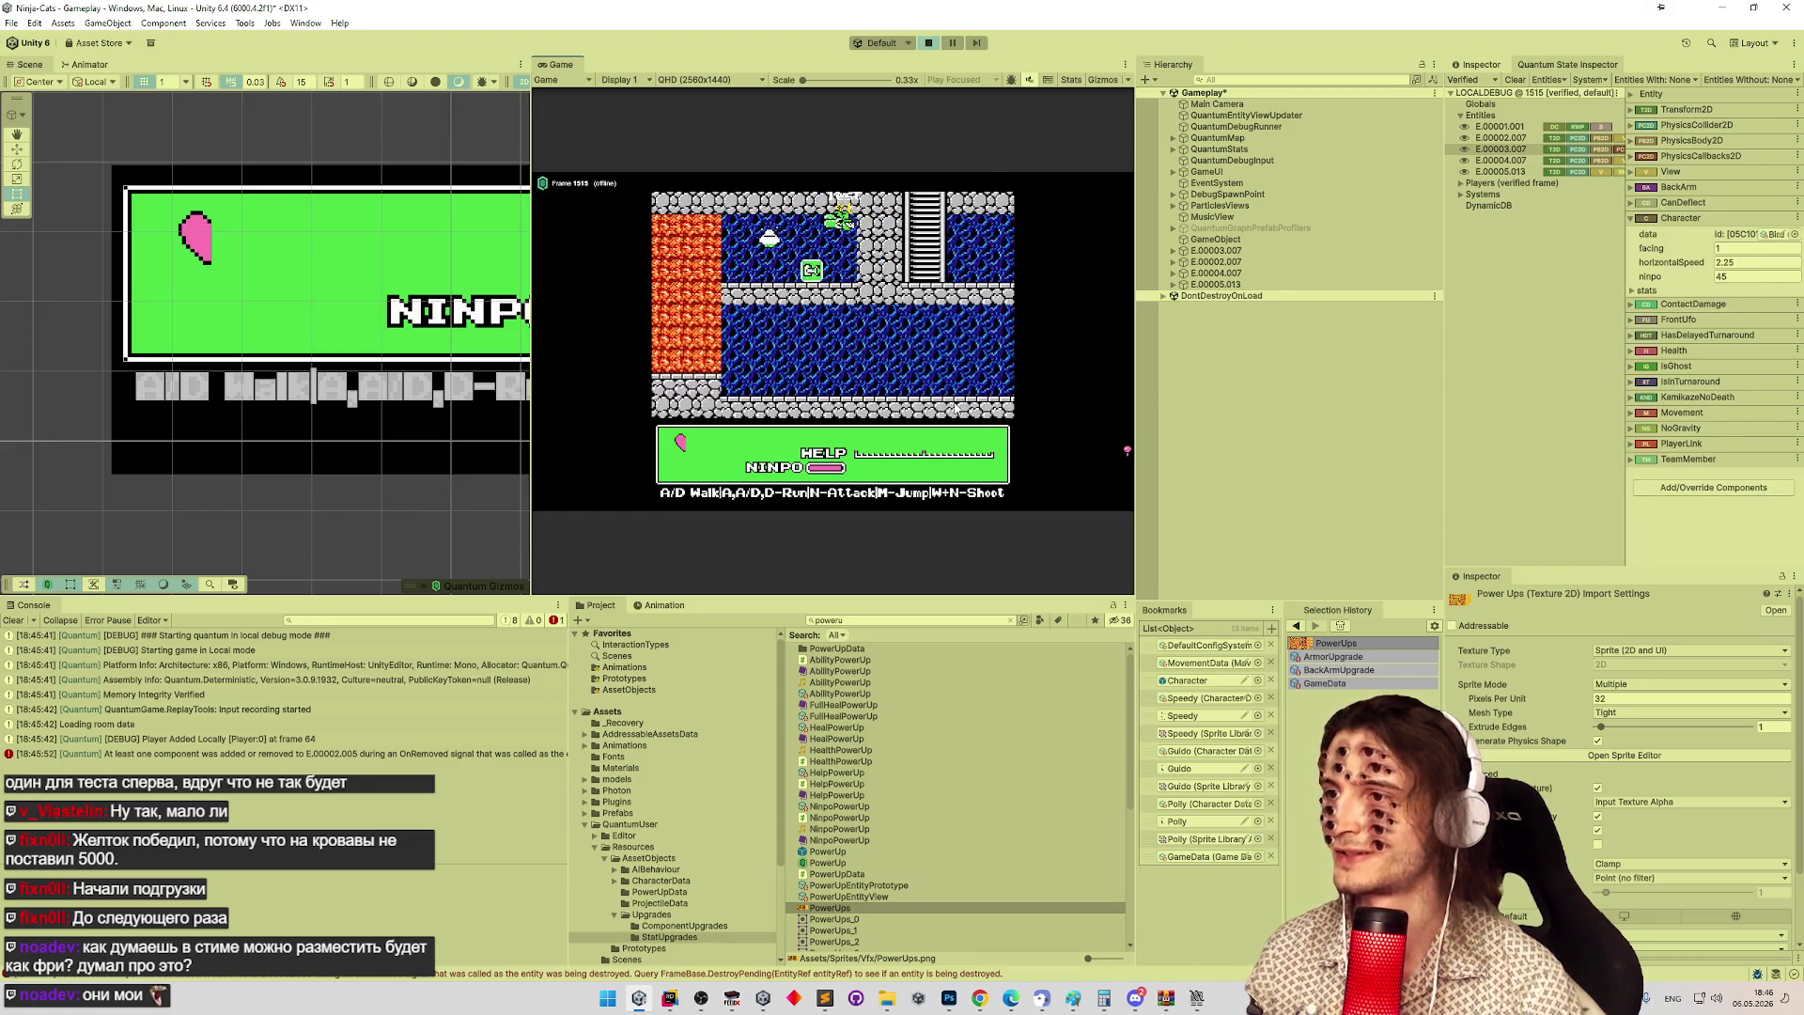
key(a)
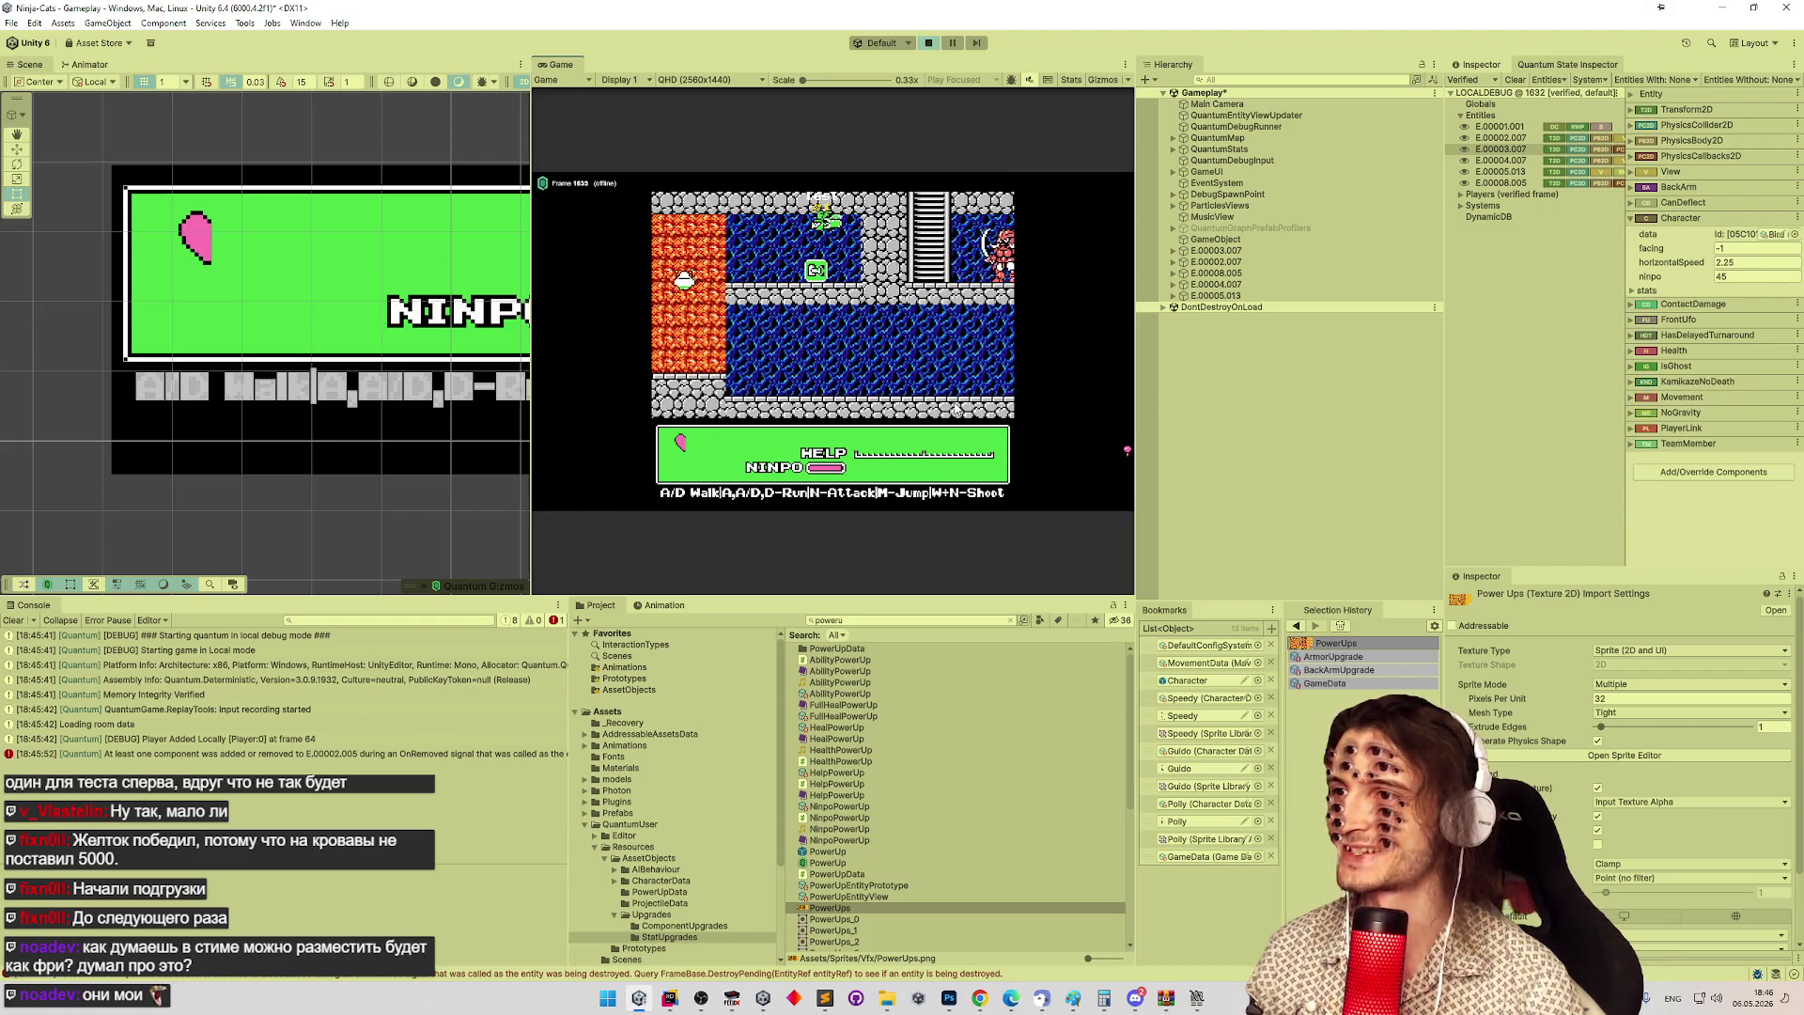
key(d)
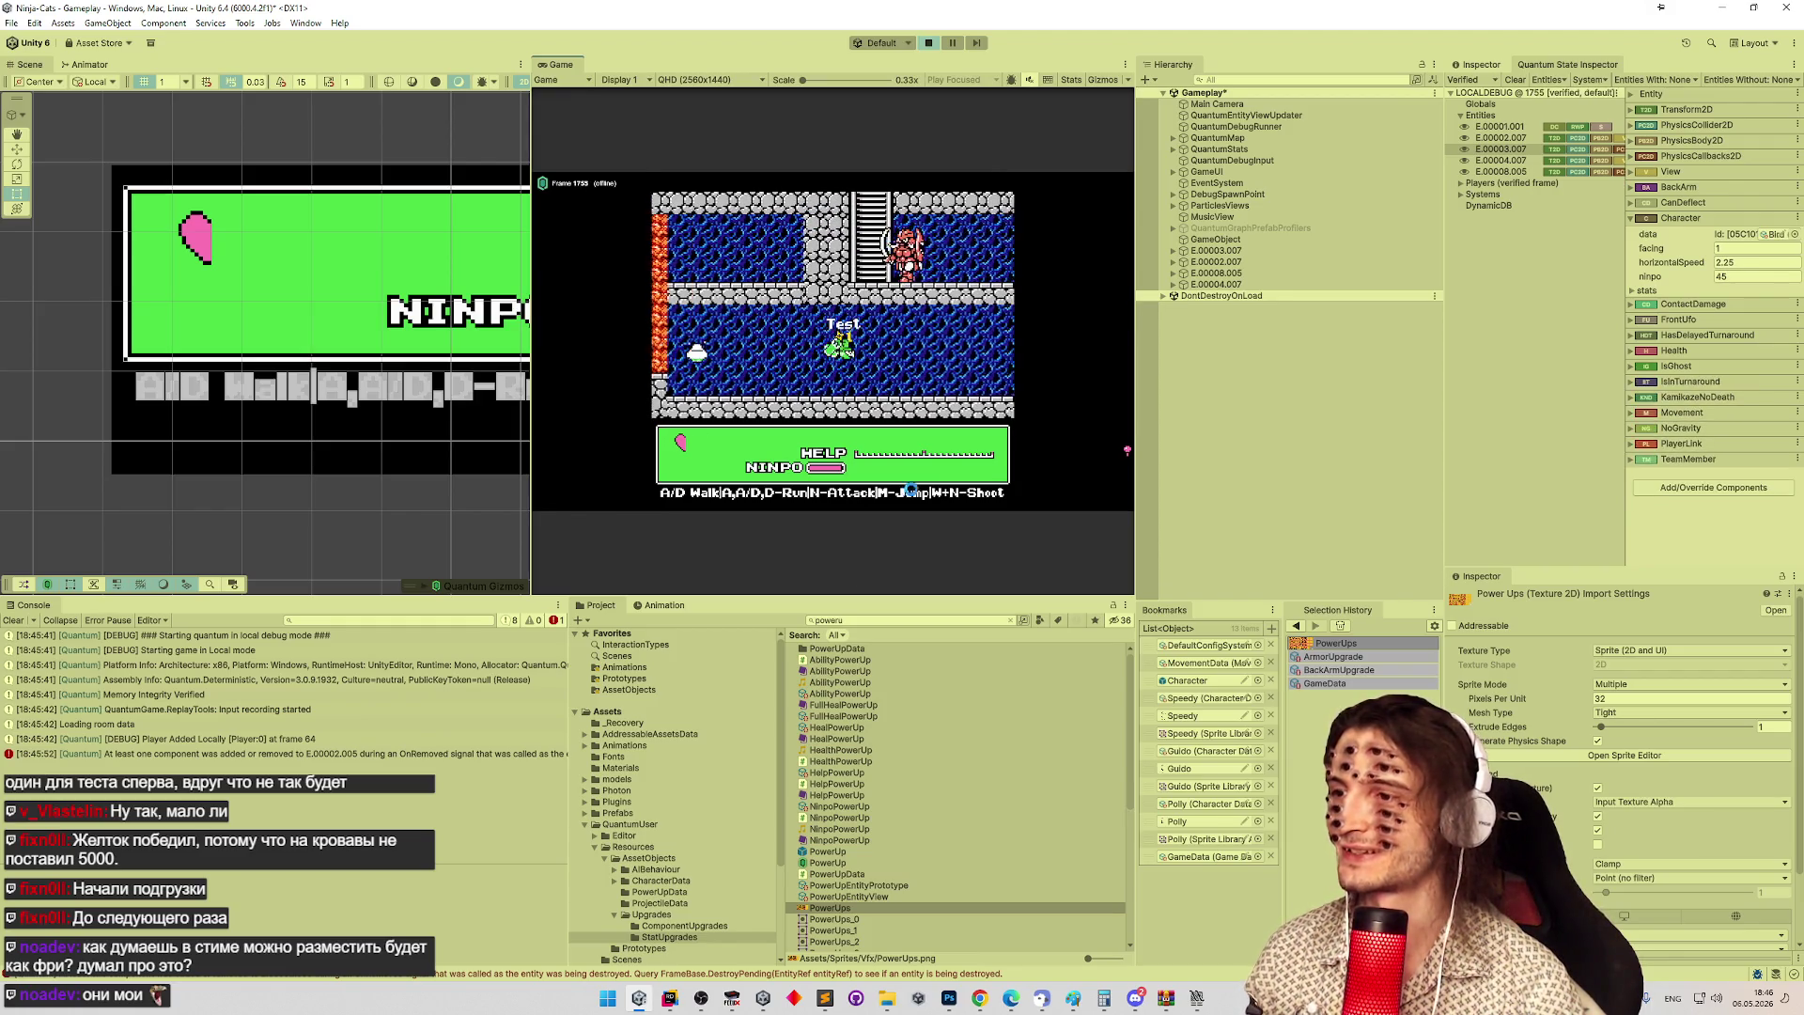
click(825, 998)
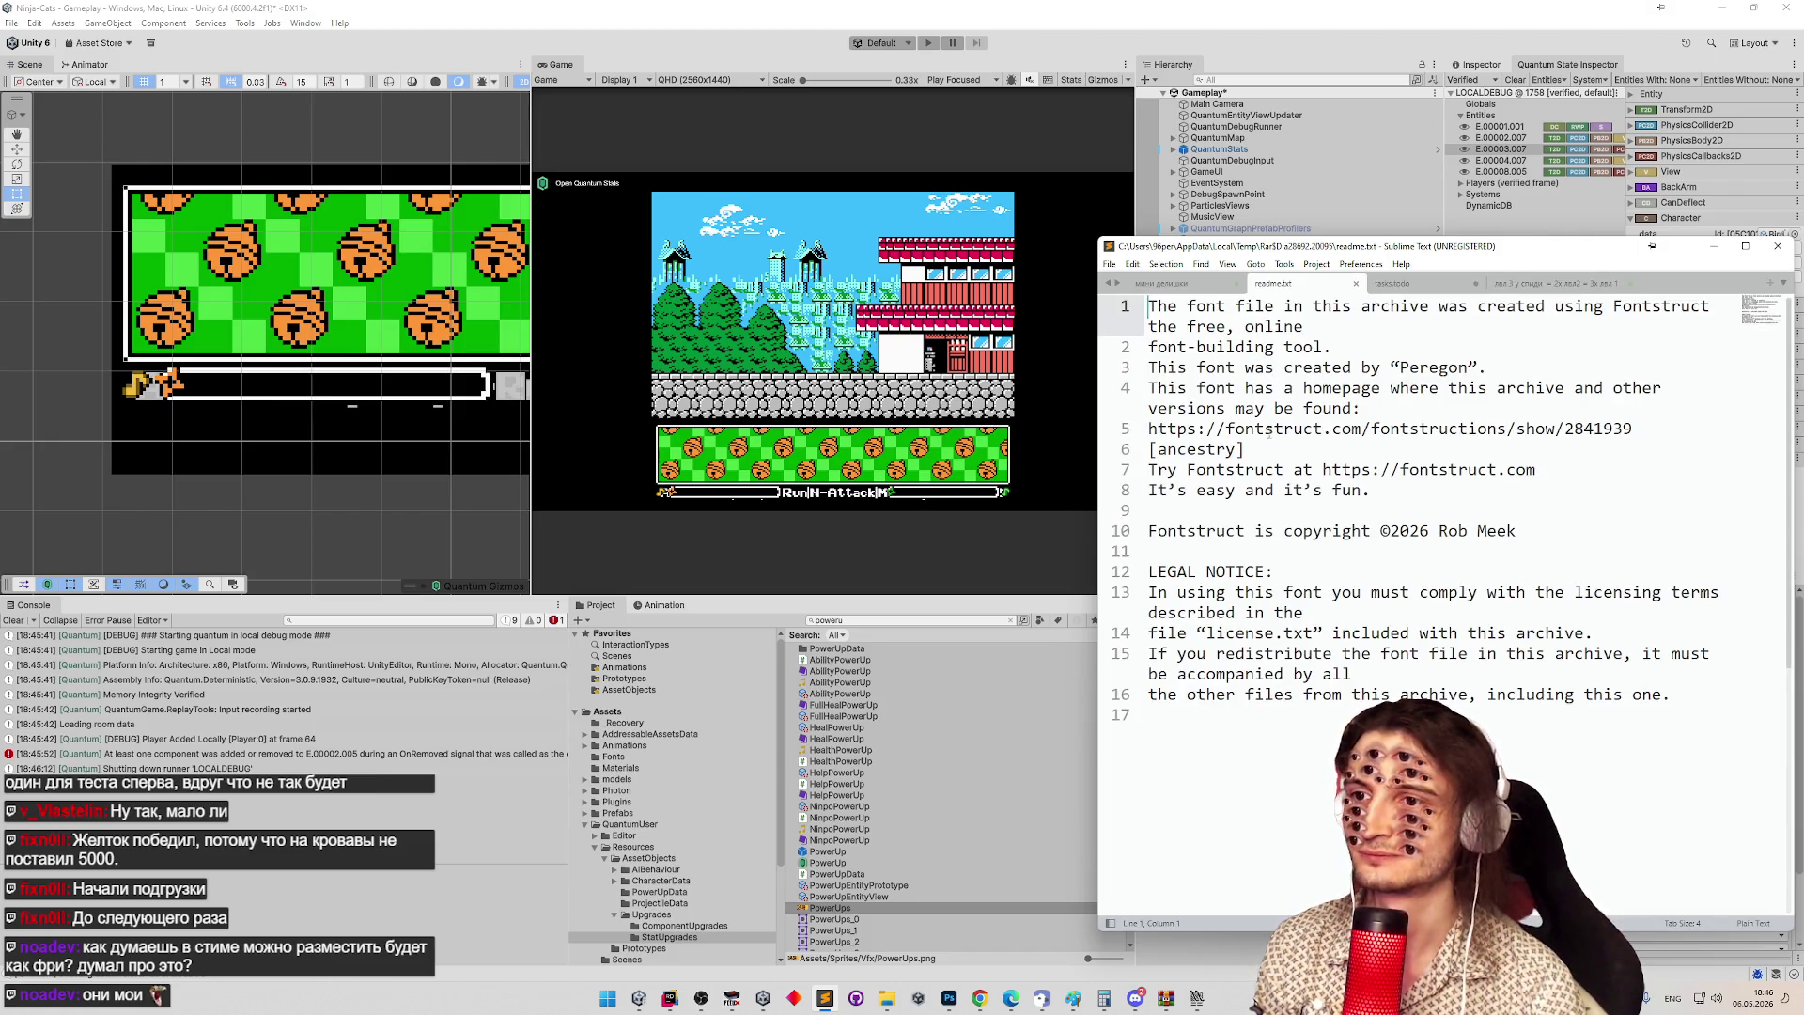
In tasks.todo, mark the 'После выбора персонажа' task as done.
key(ctrl+Tab)
key(ctrl+Tab)
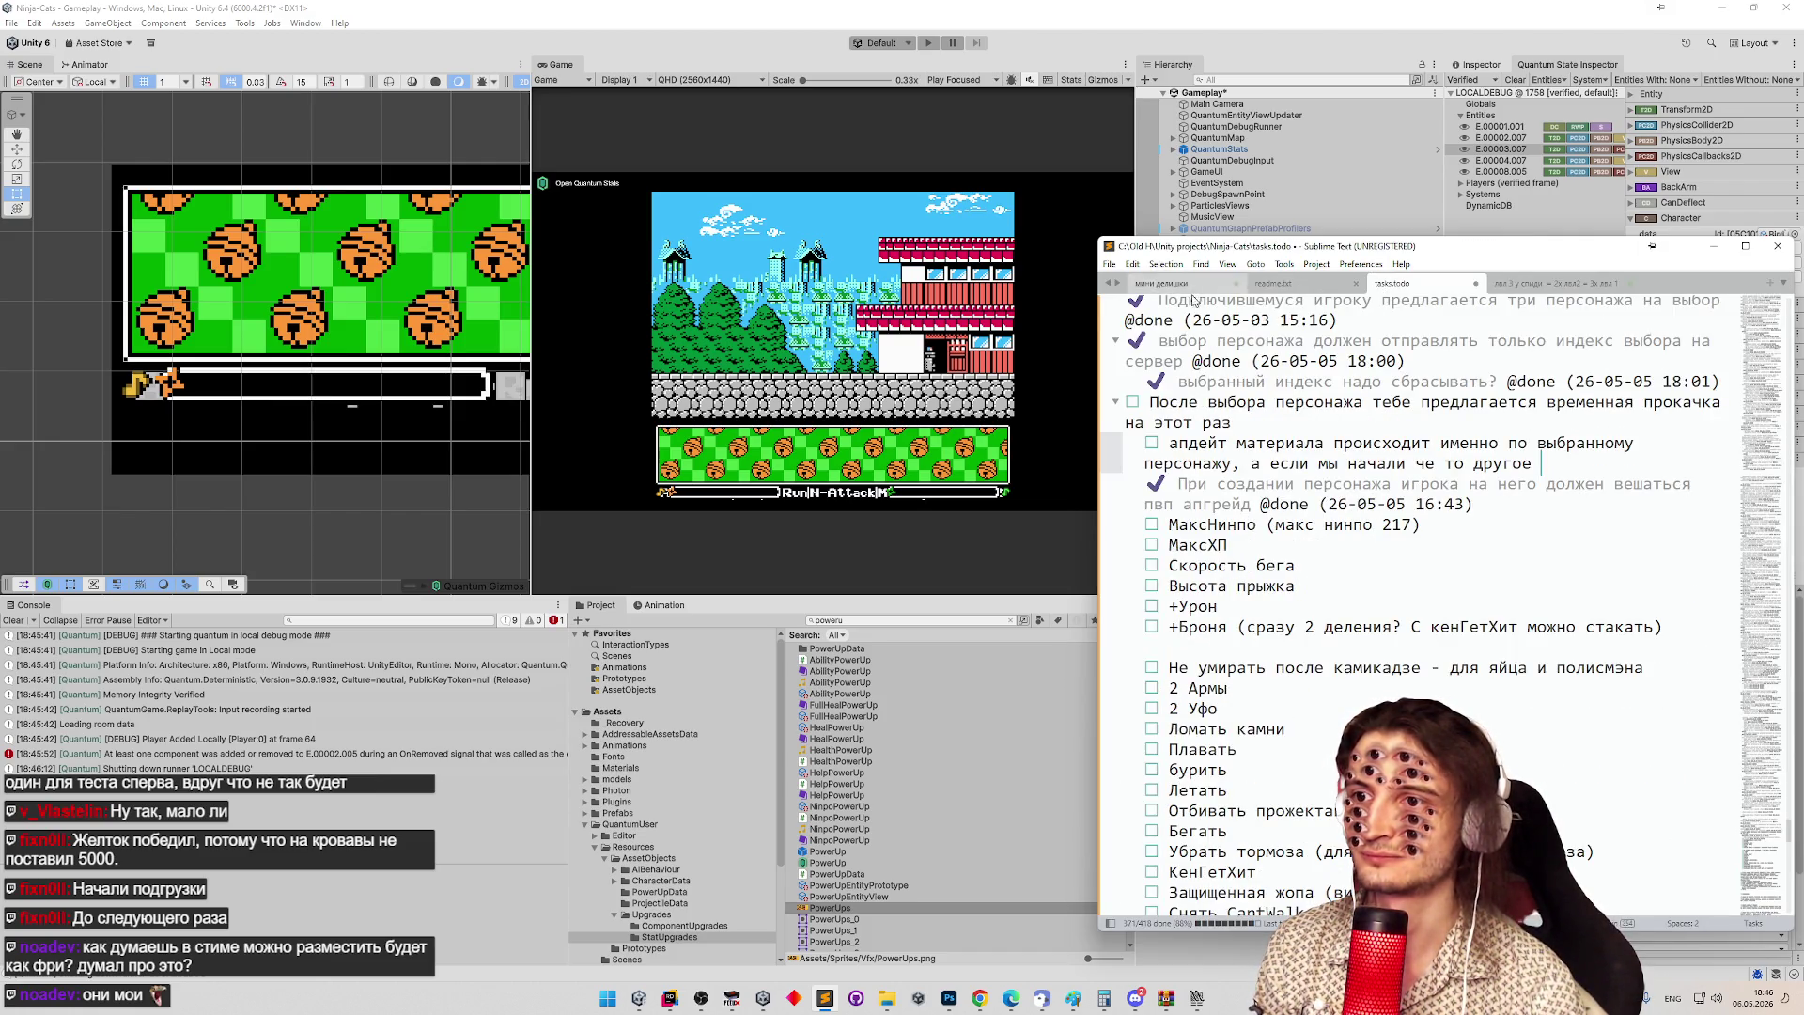
click(1323, 545)
click(1314, 586)
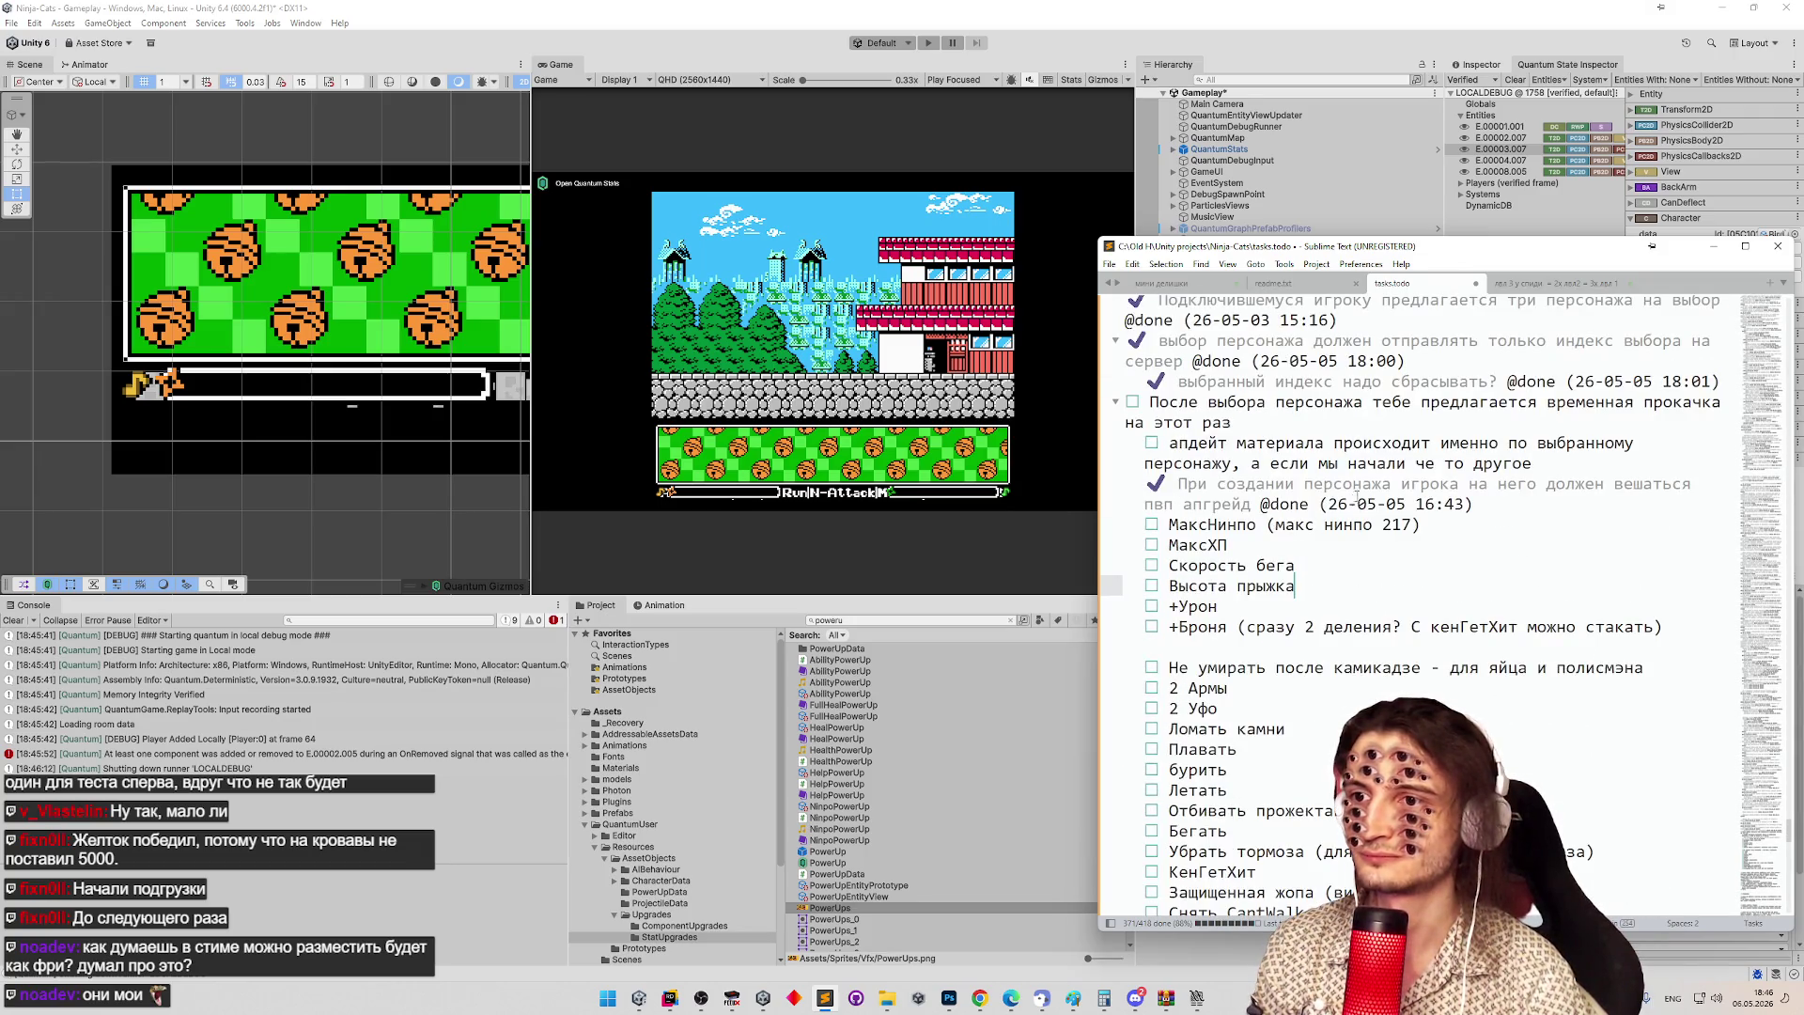
click(1345, 403)
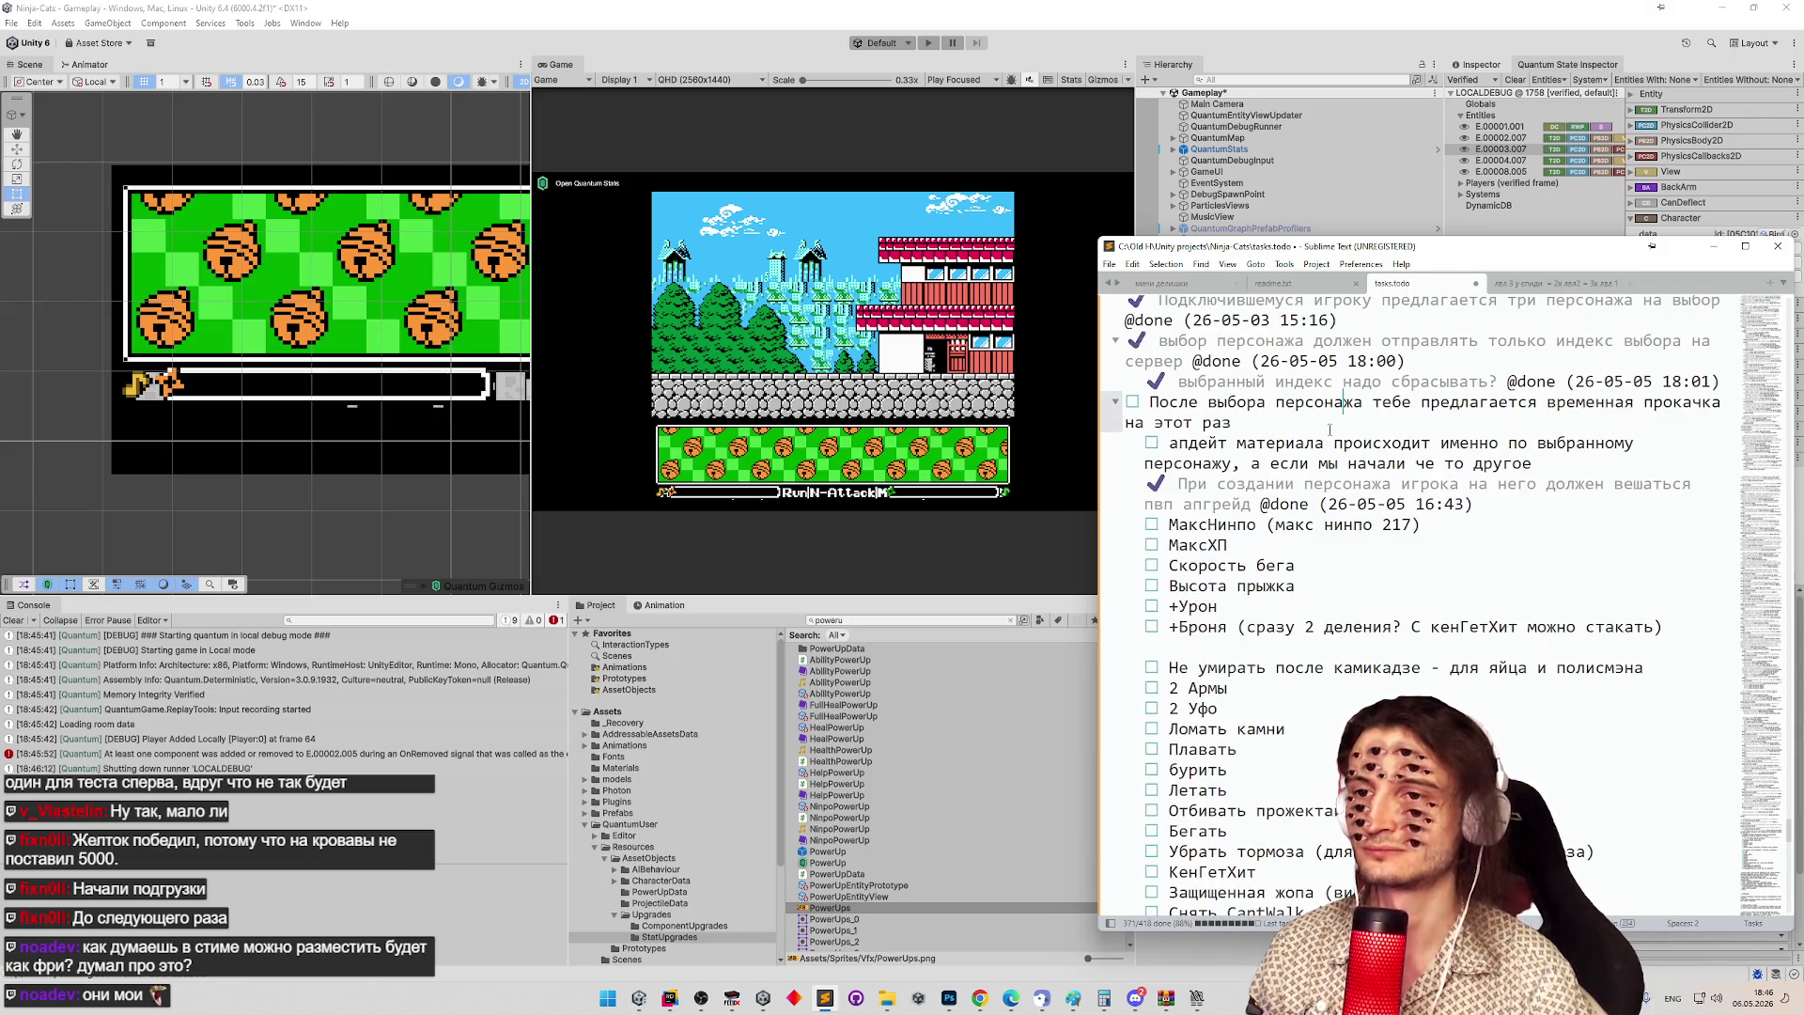
key(ctrl+d)
Add a new task 'при бейке паверапов показало 5 цветов, ожидали' below it.
click(1551, 422)
key(Return)
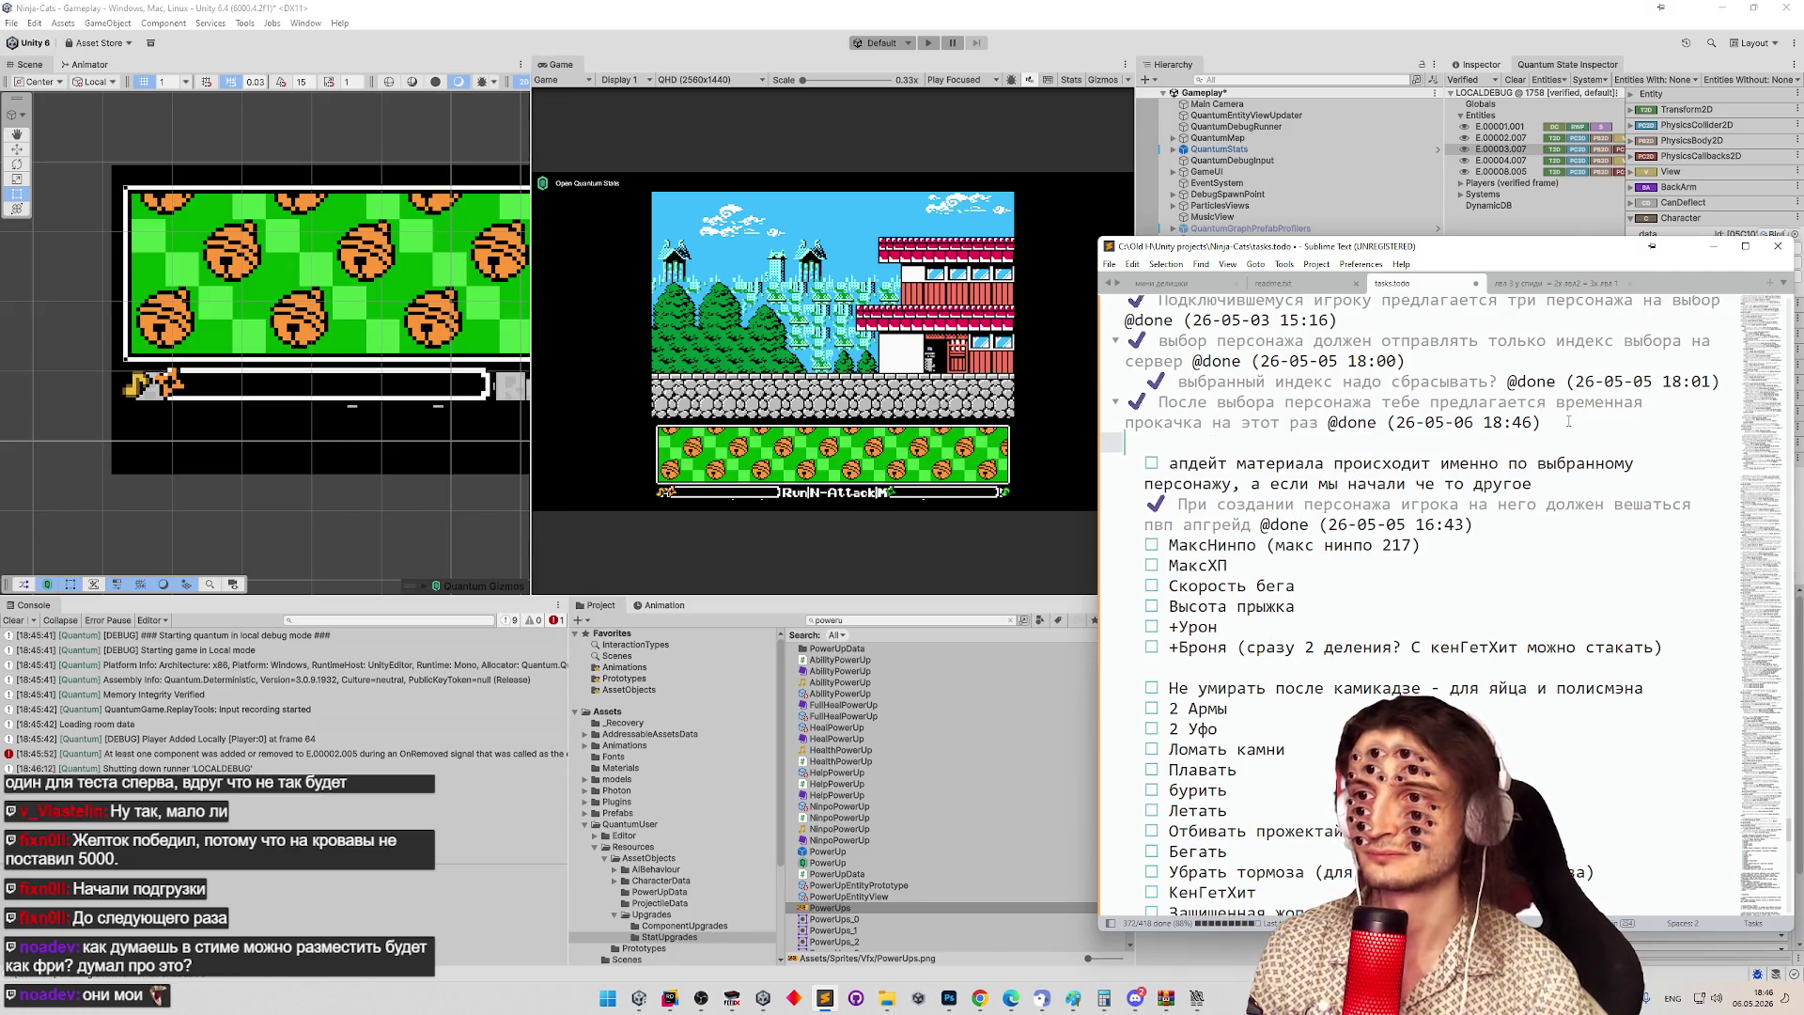
key(BackSpace)
key(BackSpace)
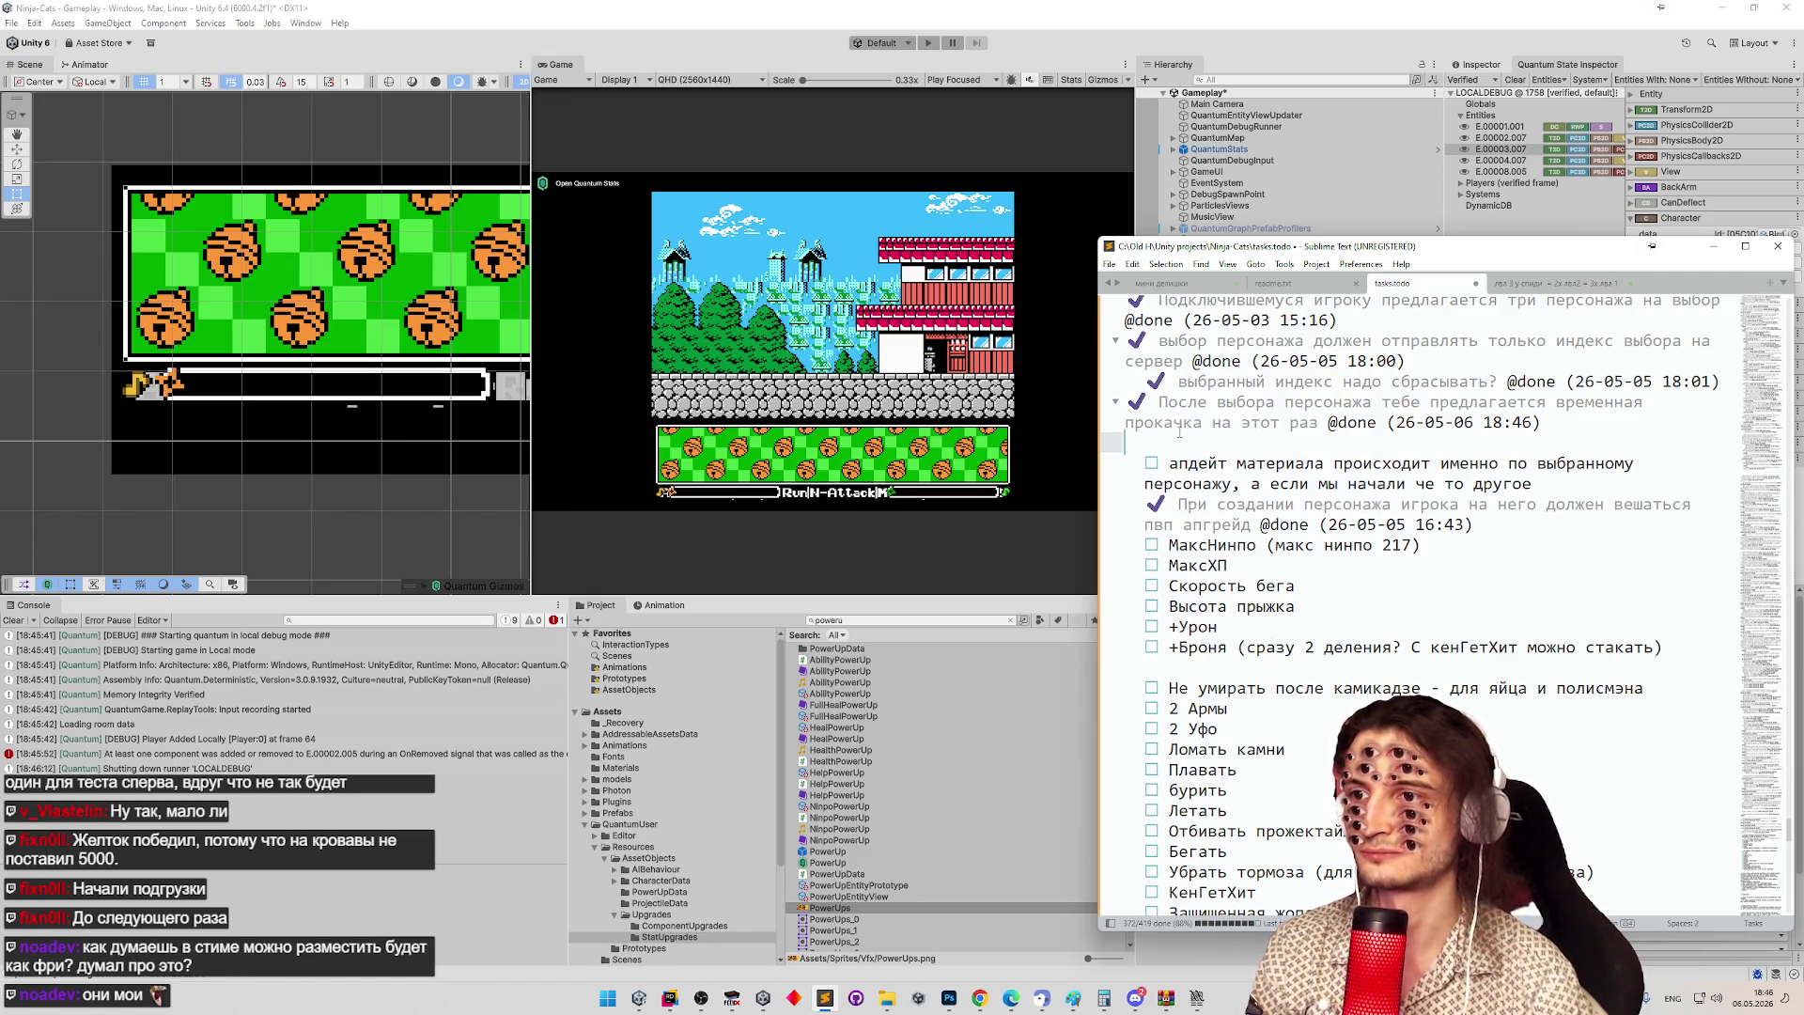
key(ctrl+Return)
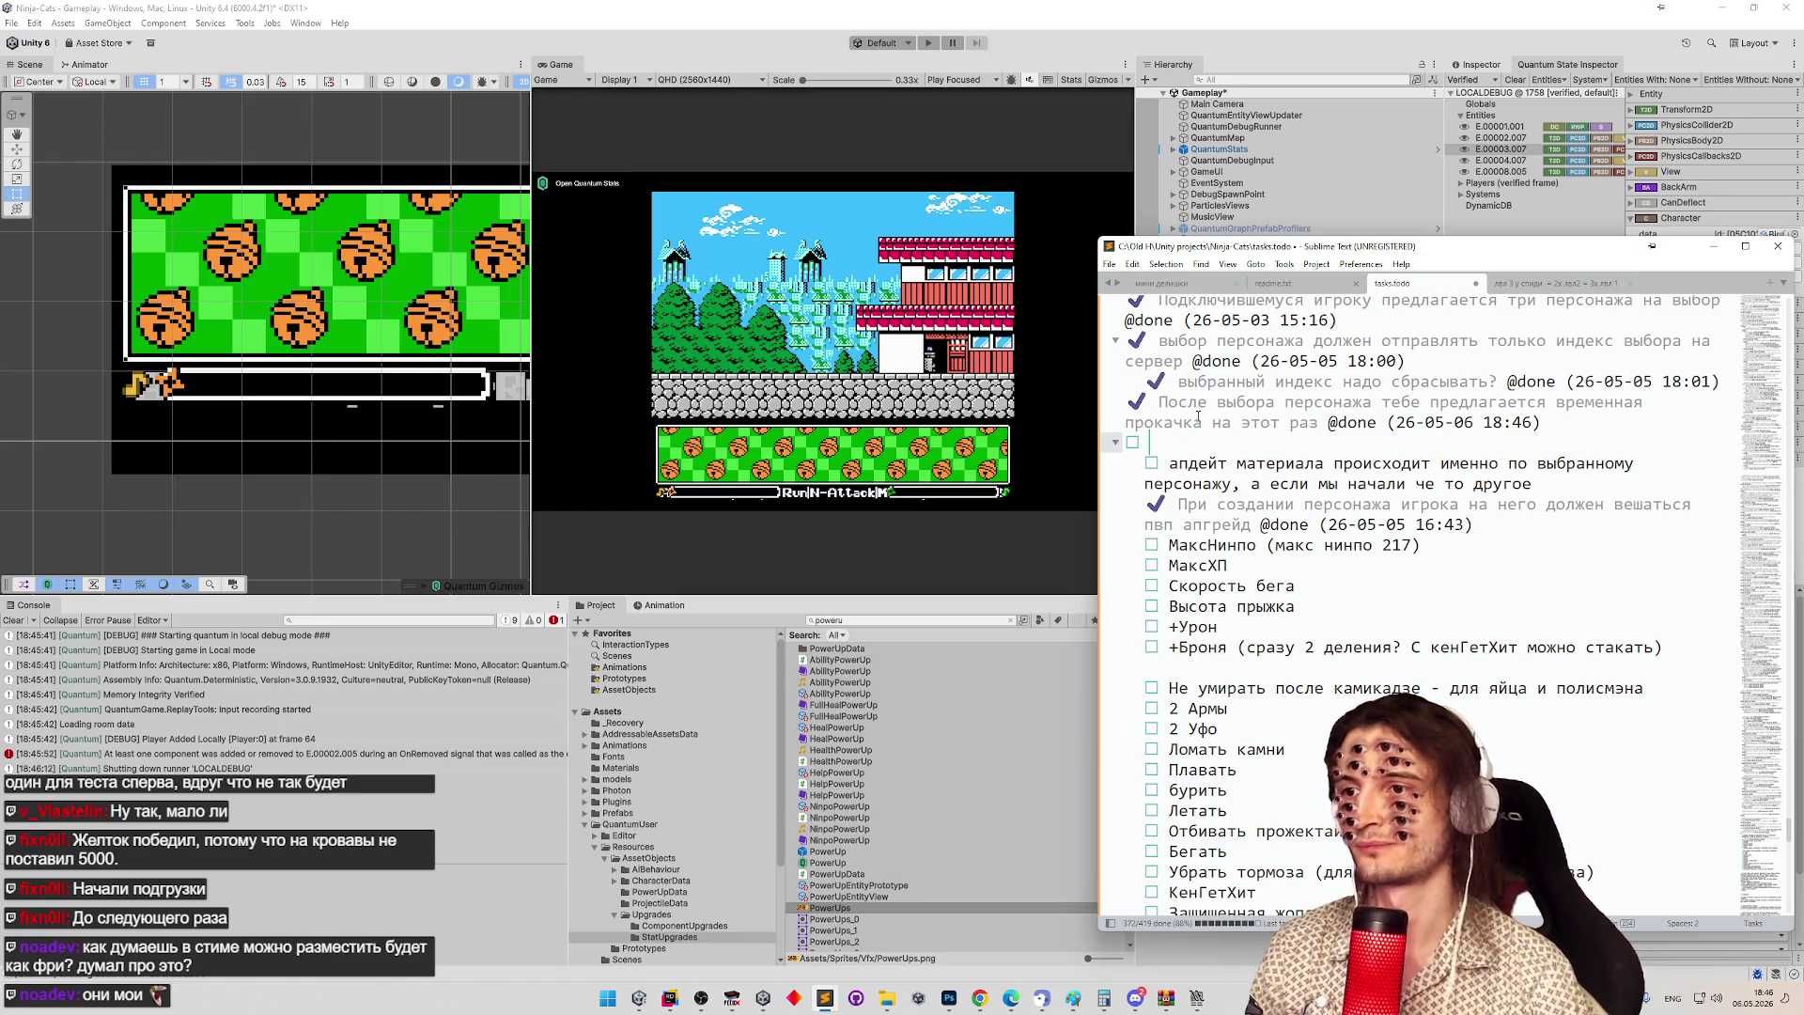
text(ghb)
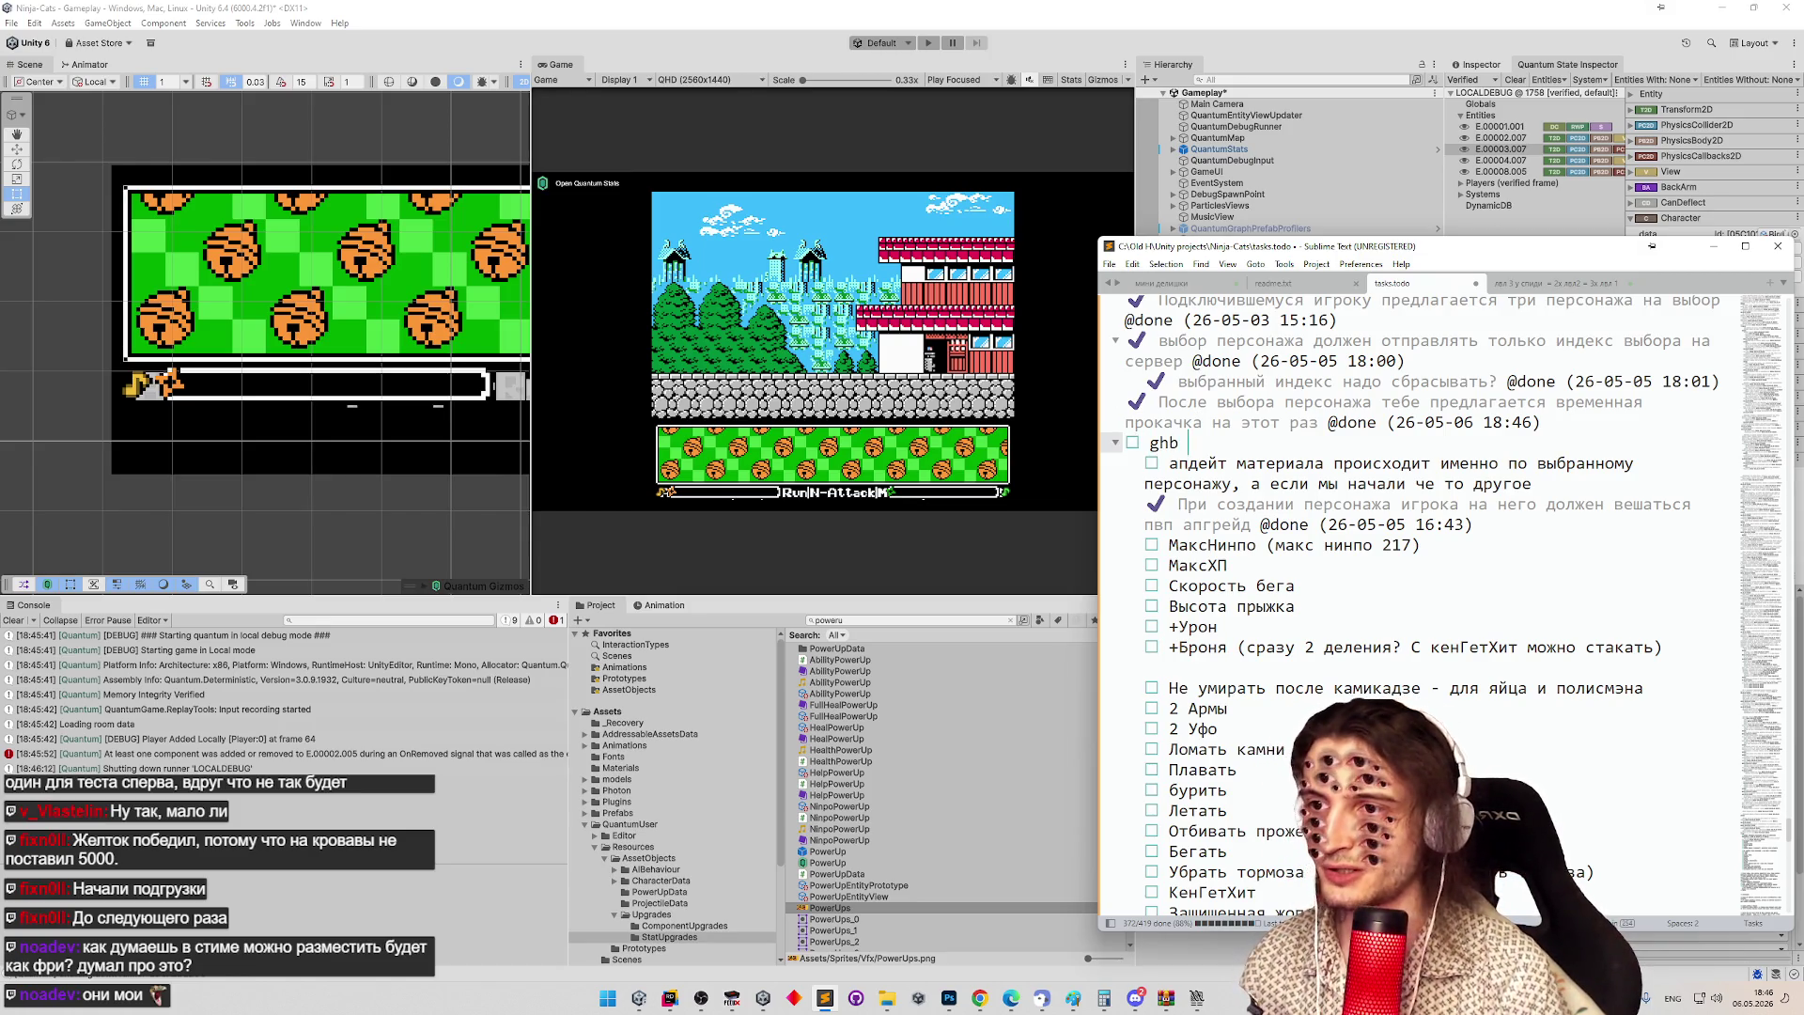
key(super+space)
key(BackSpace)
key(BackSpace)
key(BackSpace)
text(при бейке п)
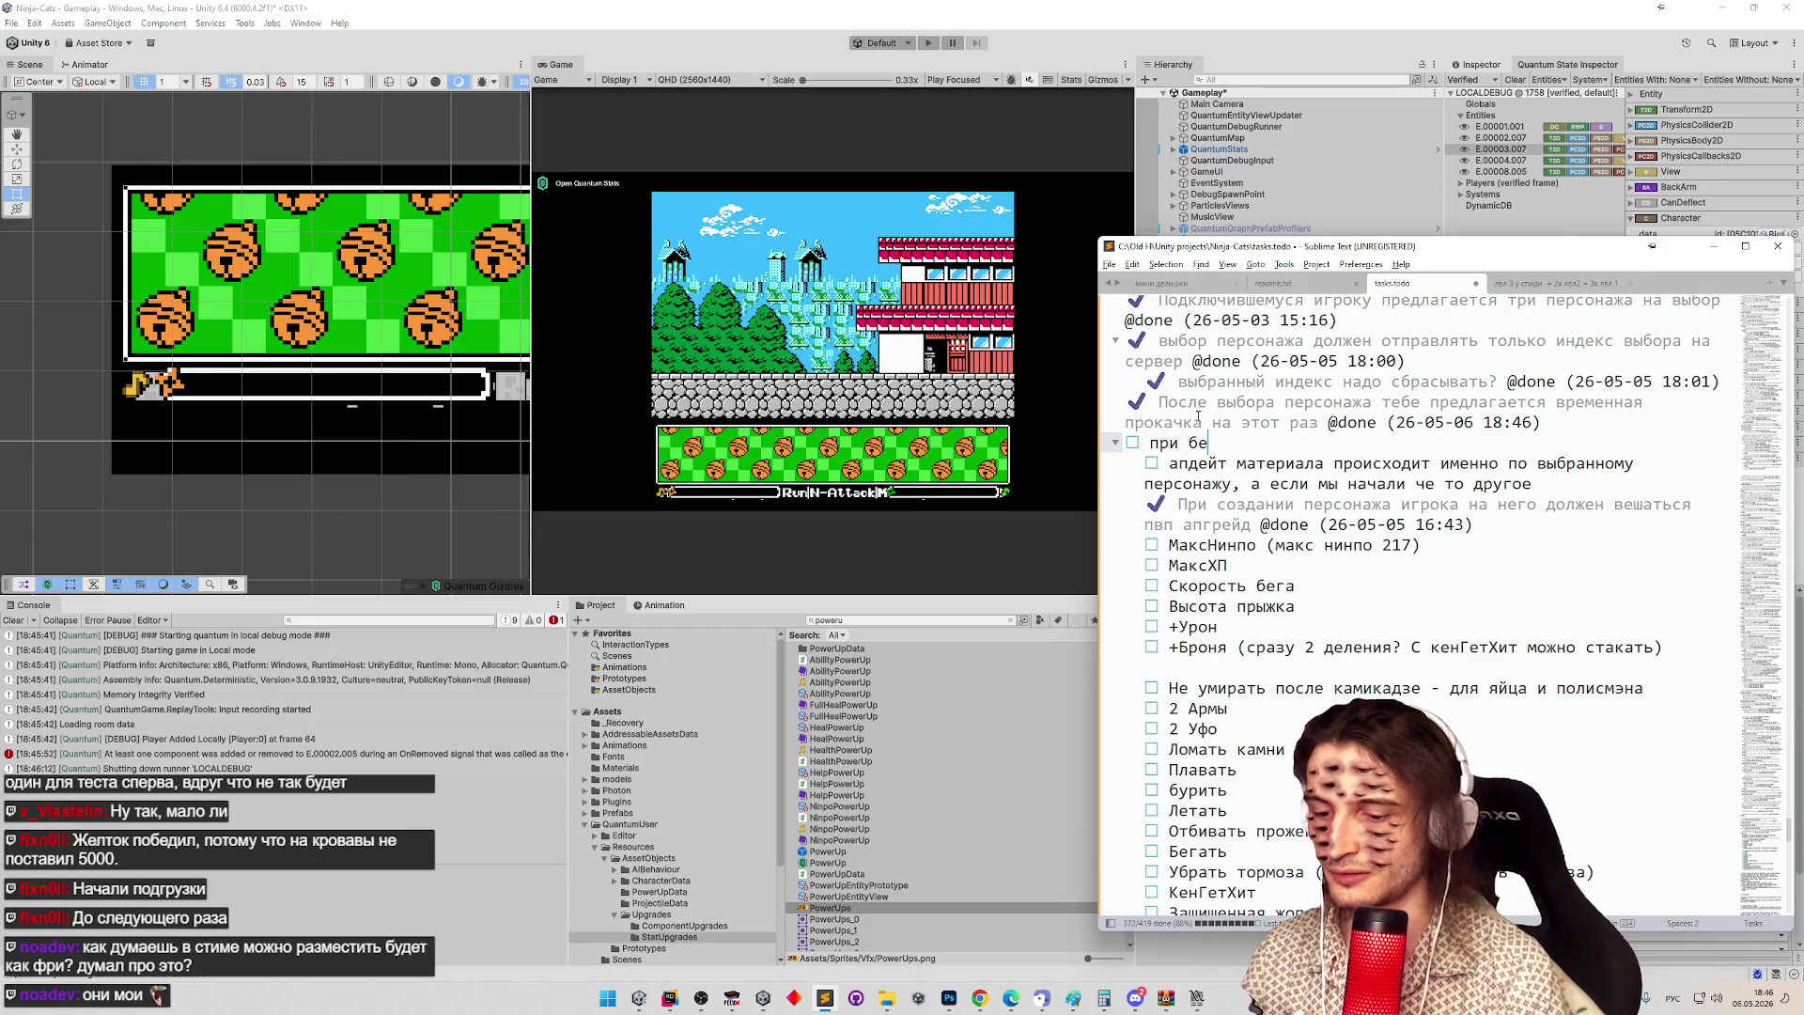
text(аве)
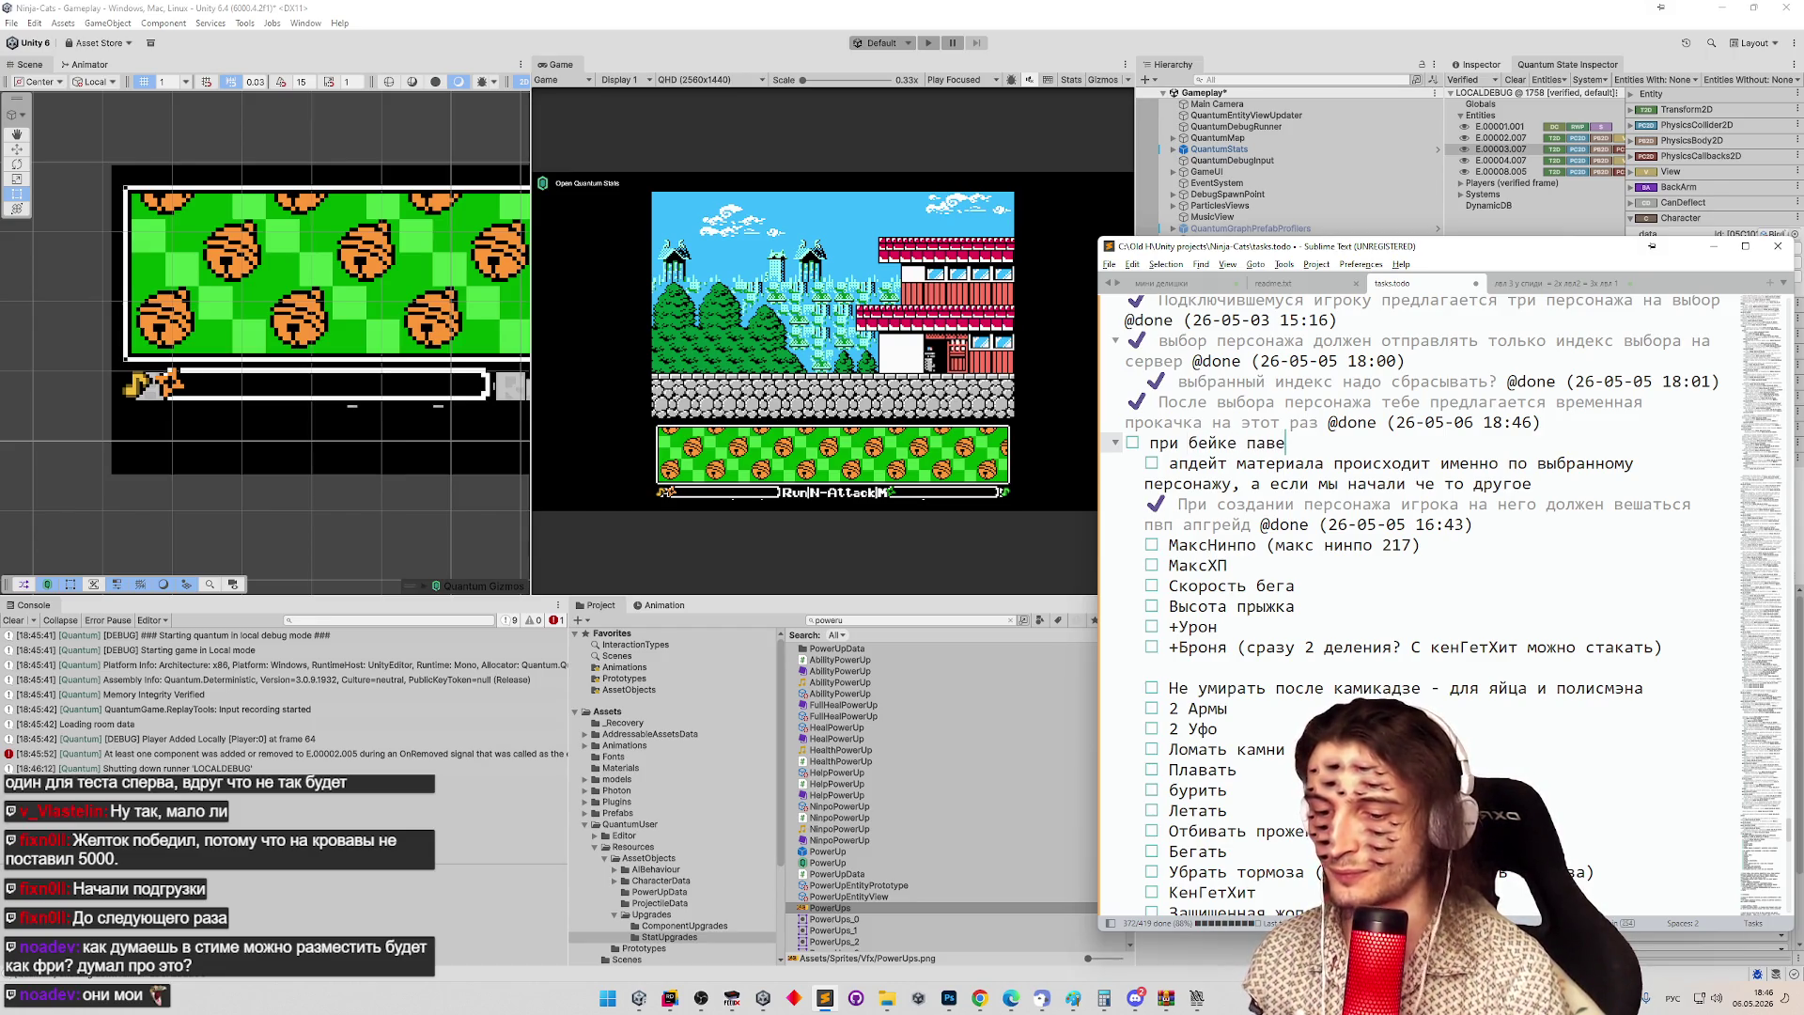
text(рапов показало 5 цветом,)
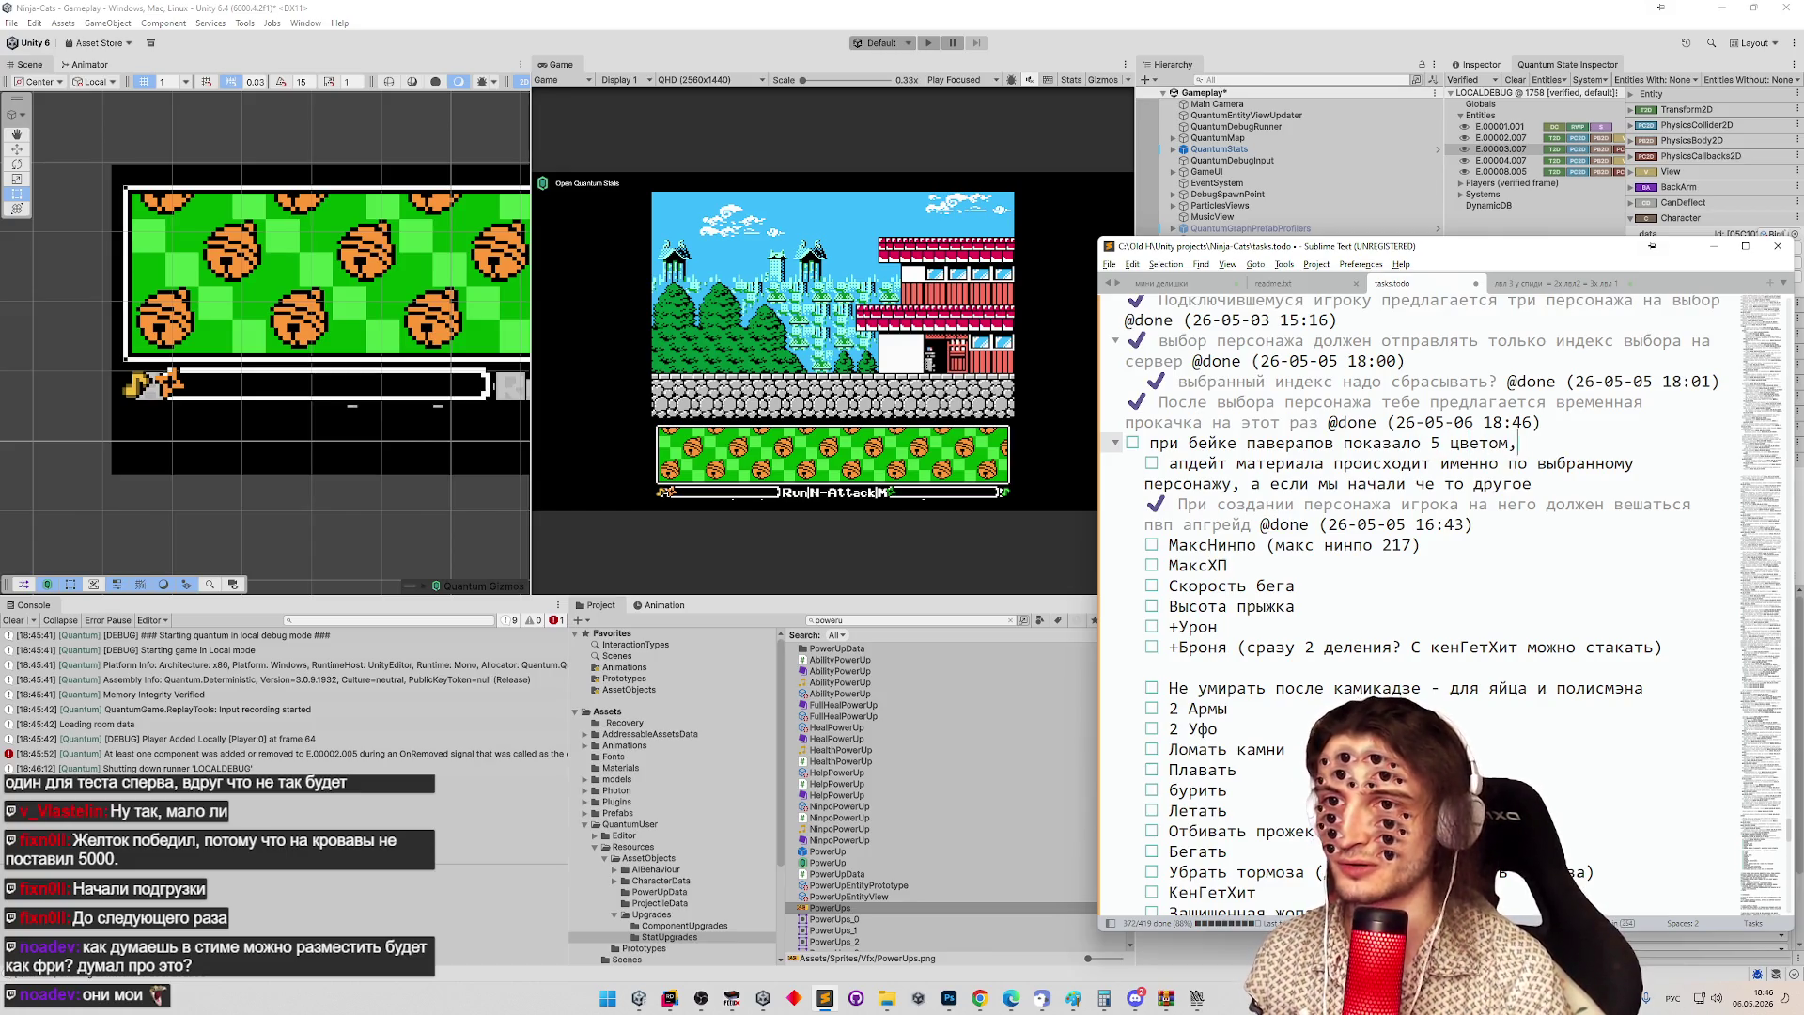
key(BackSpace)
key(BackSpace)
text(в, ожидали 4)
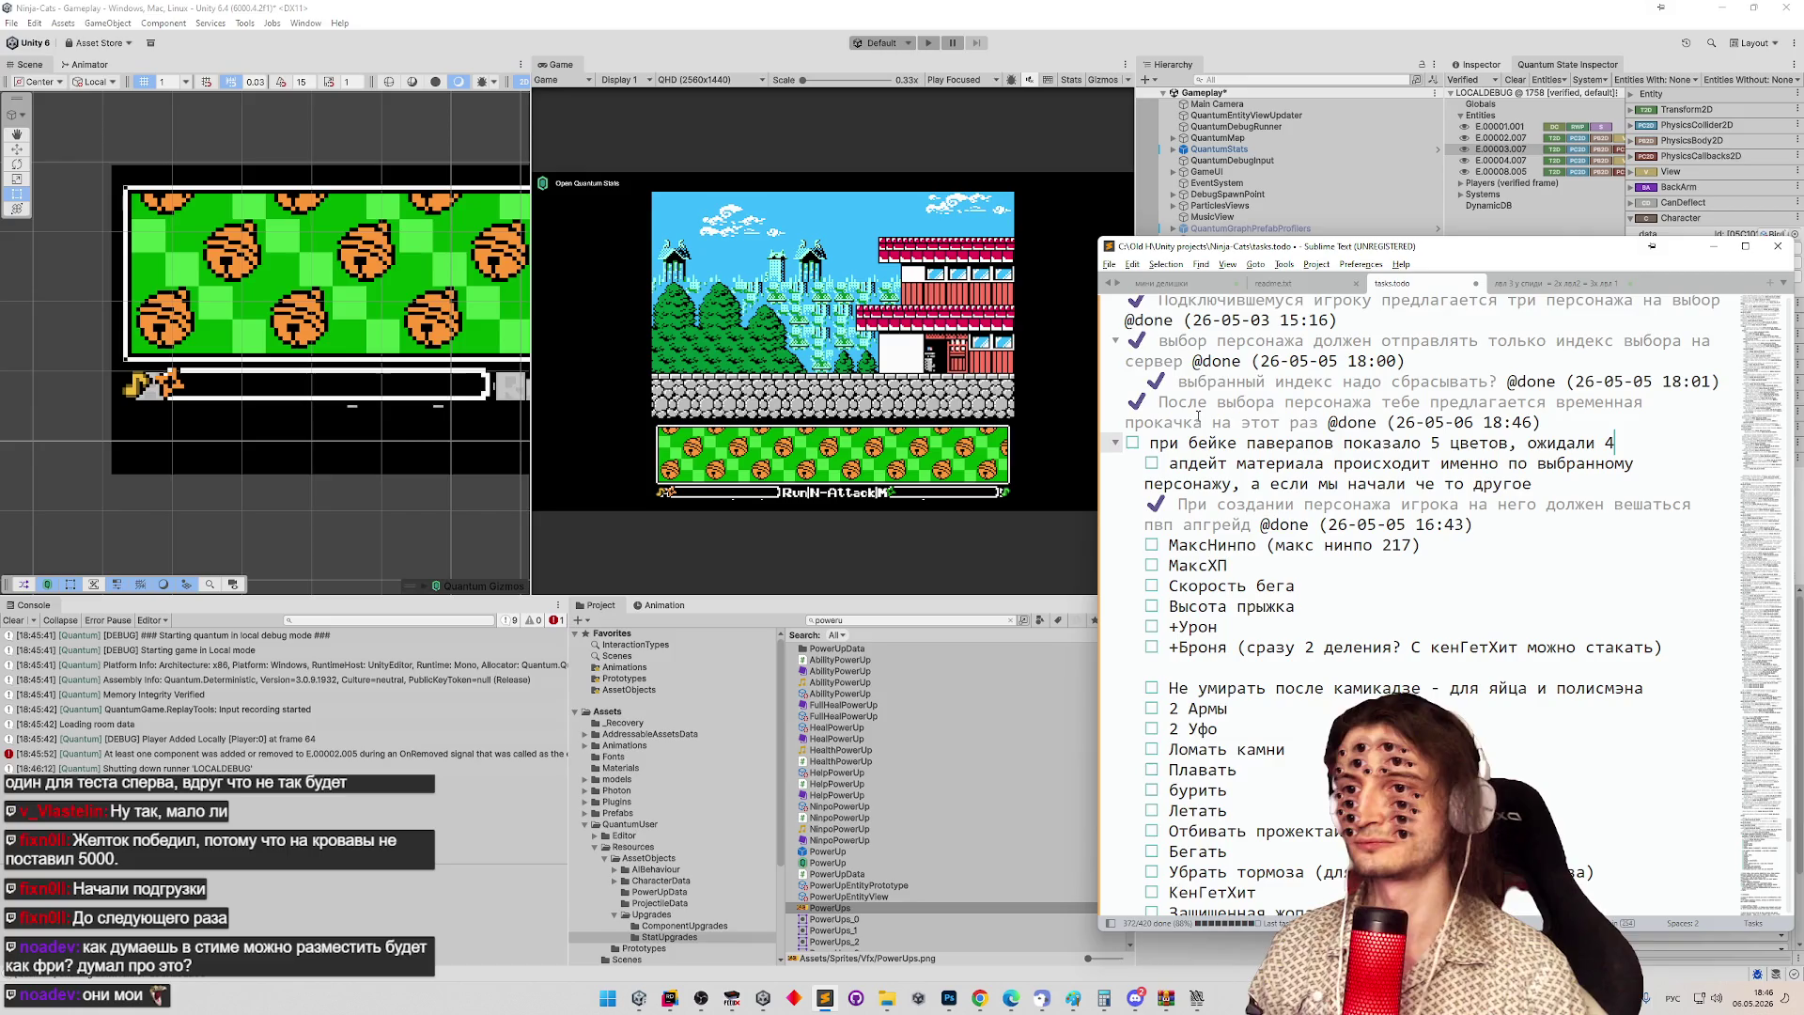
Move the 'При создании персонажа' task up below the 18:46 done task.
click(1212, 462)
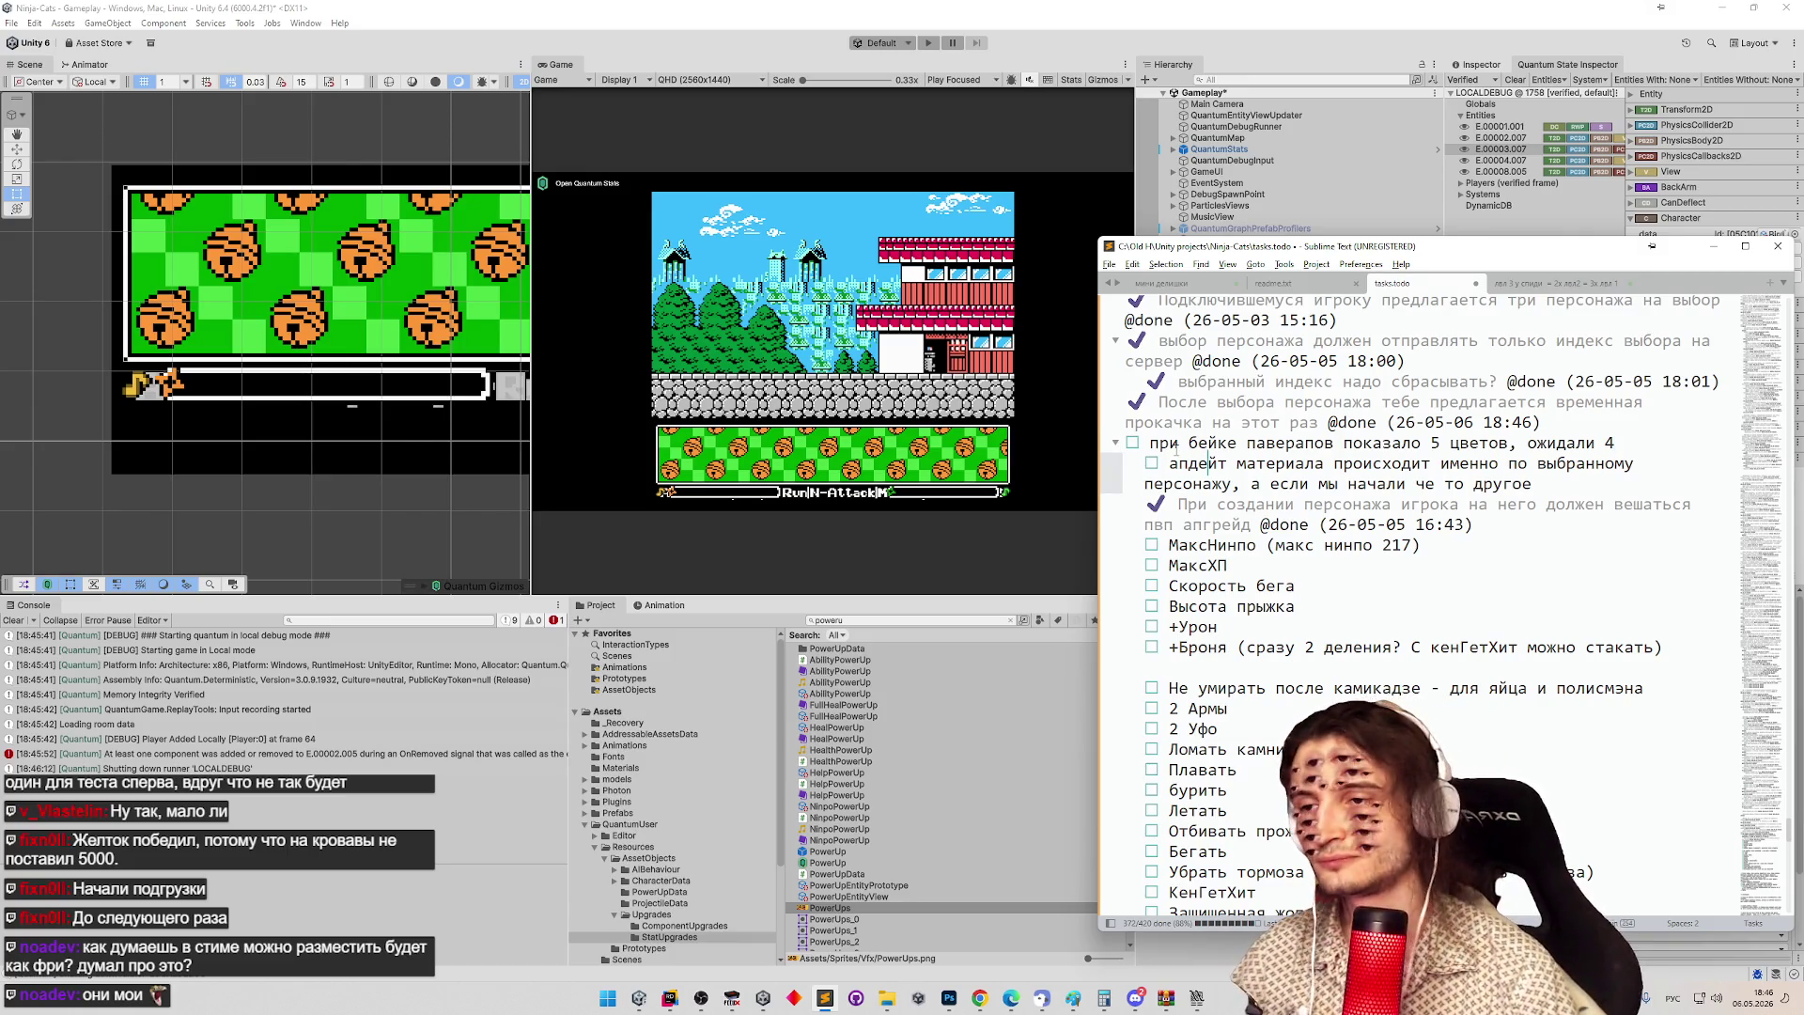
key(Return)
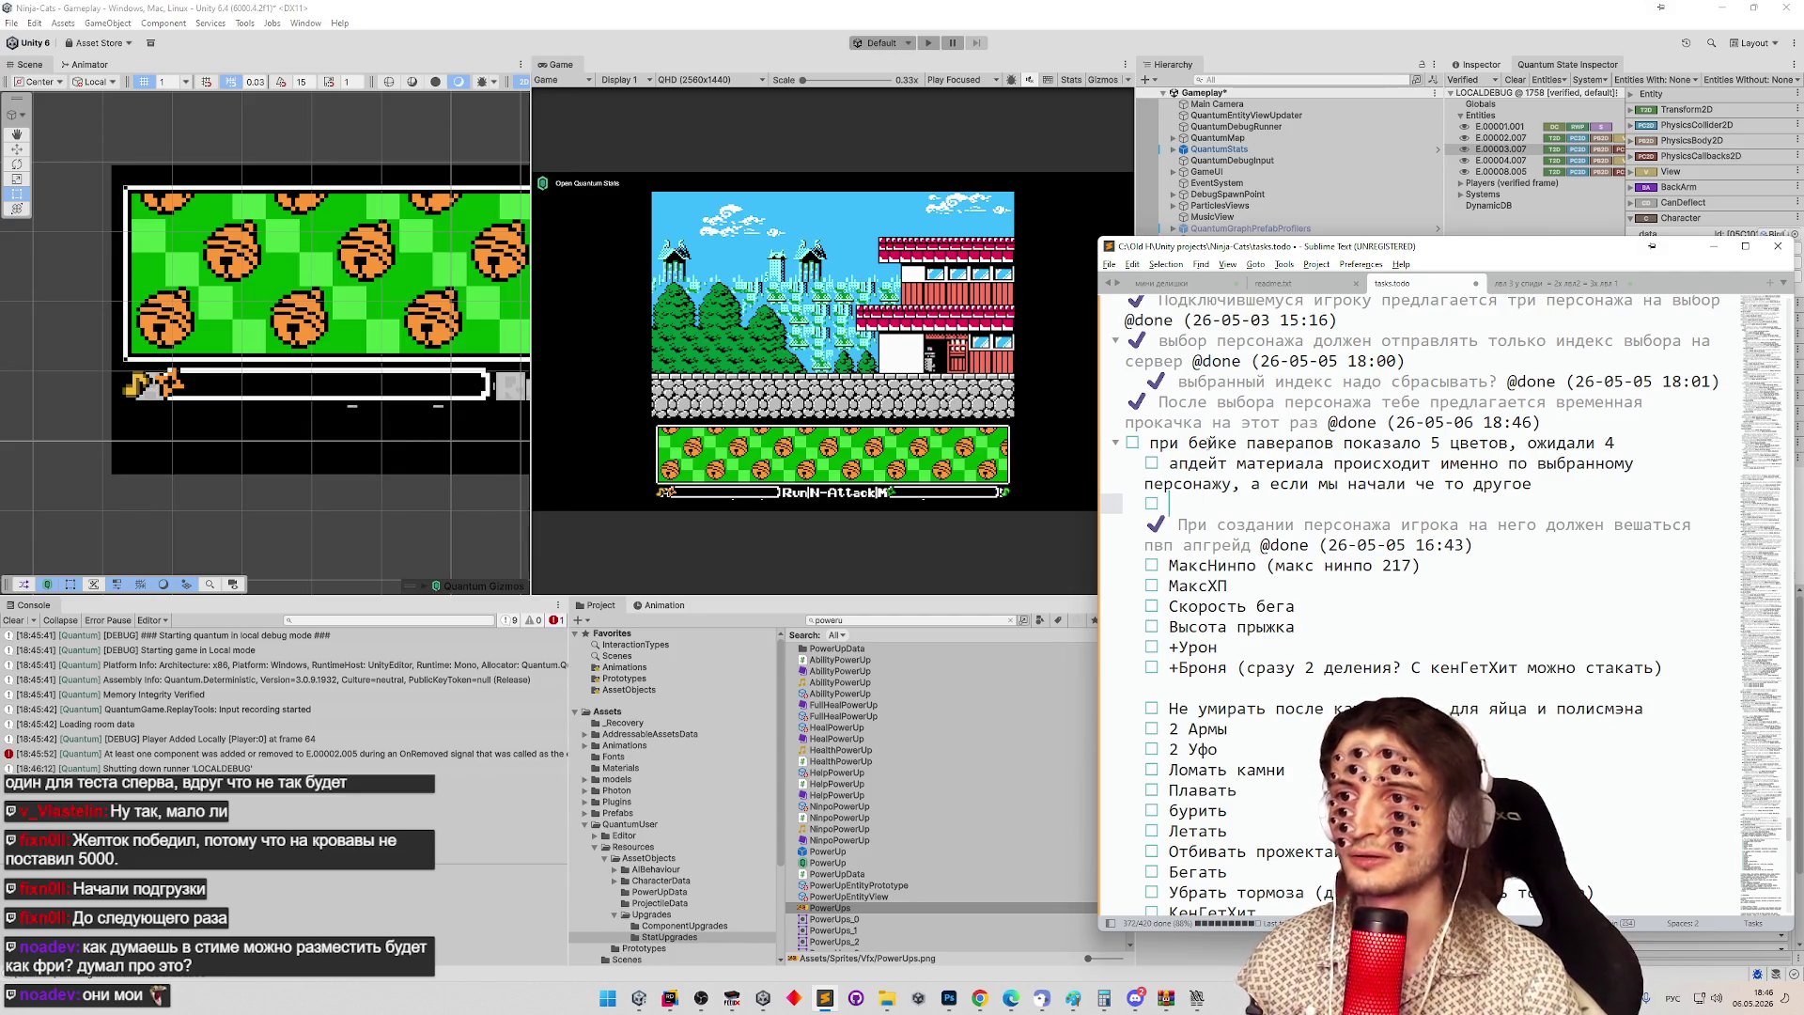
click(1128, 443)
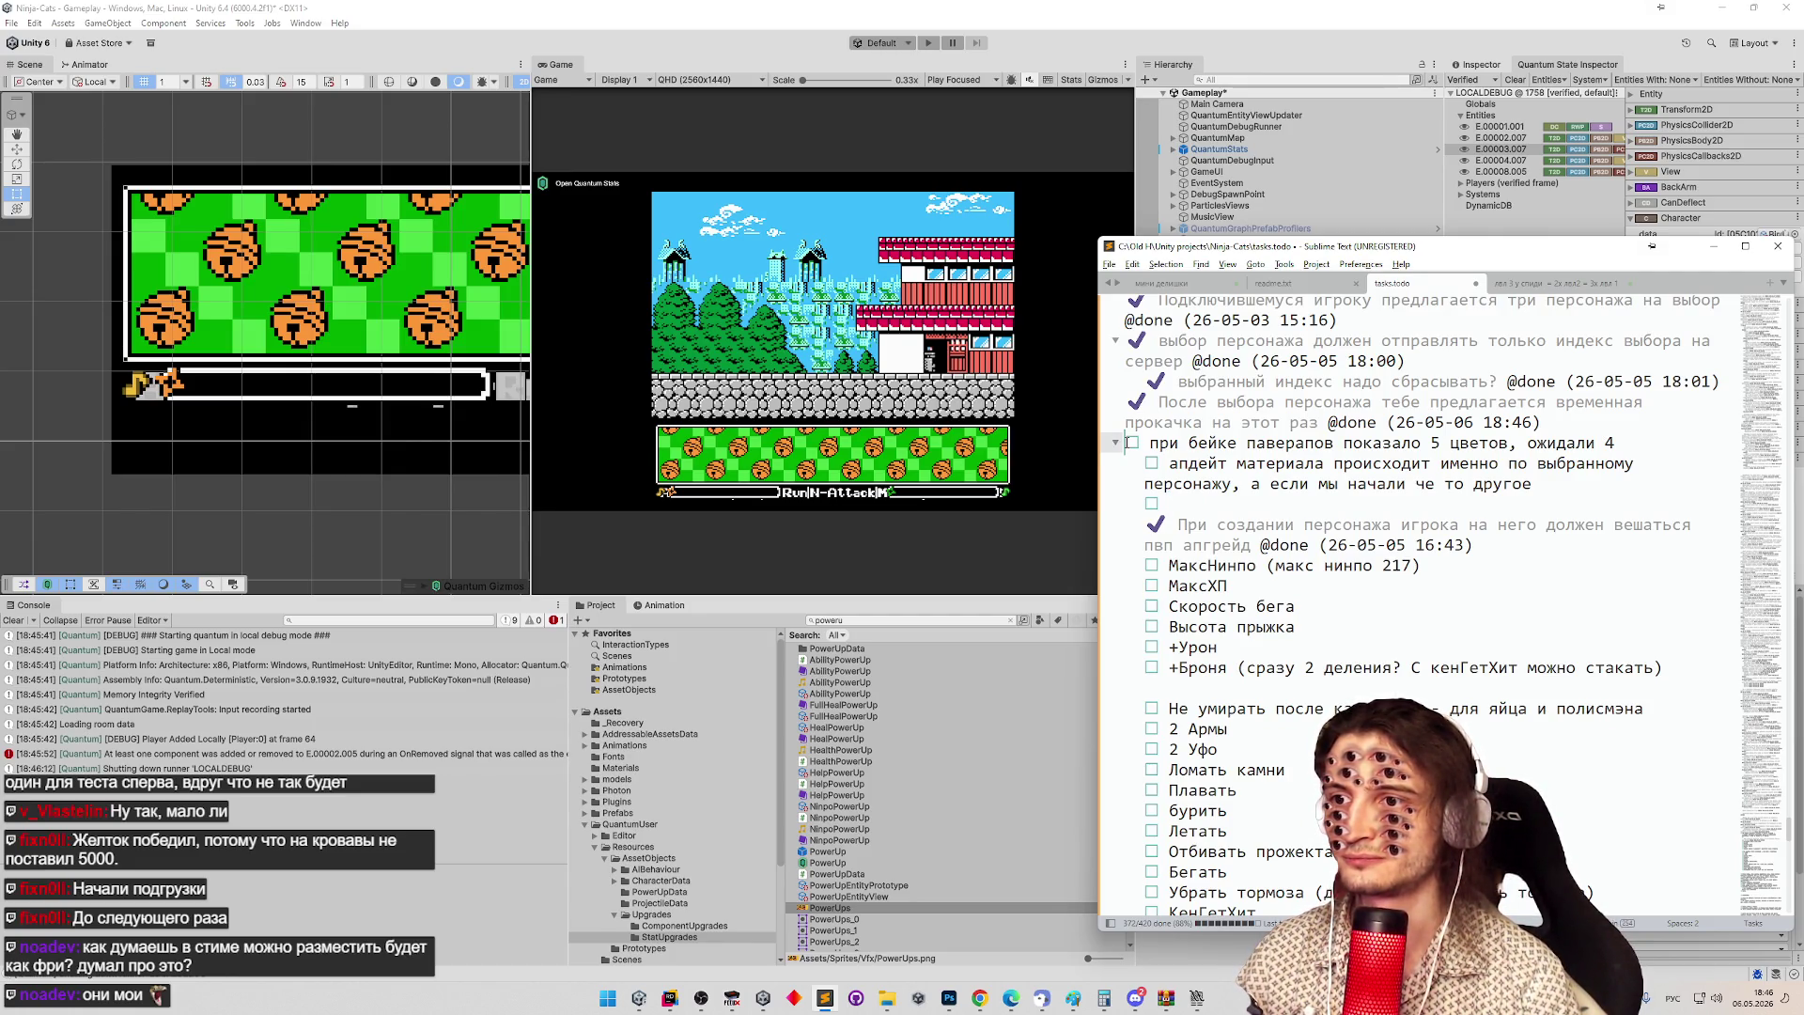
click(1174, 525)
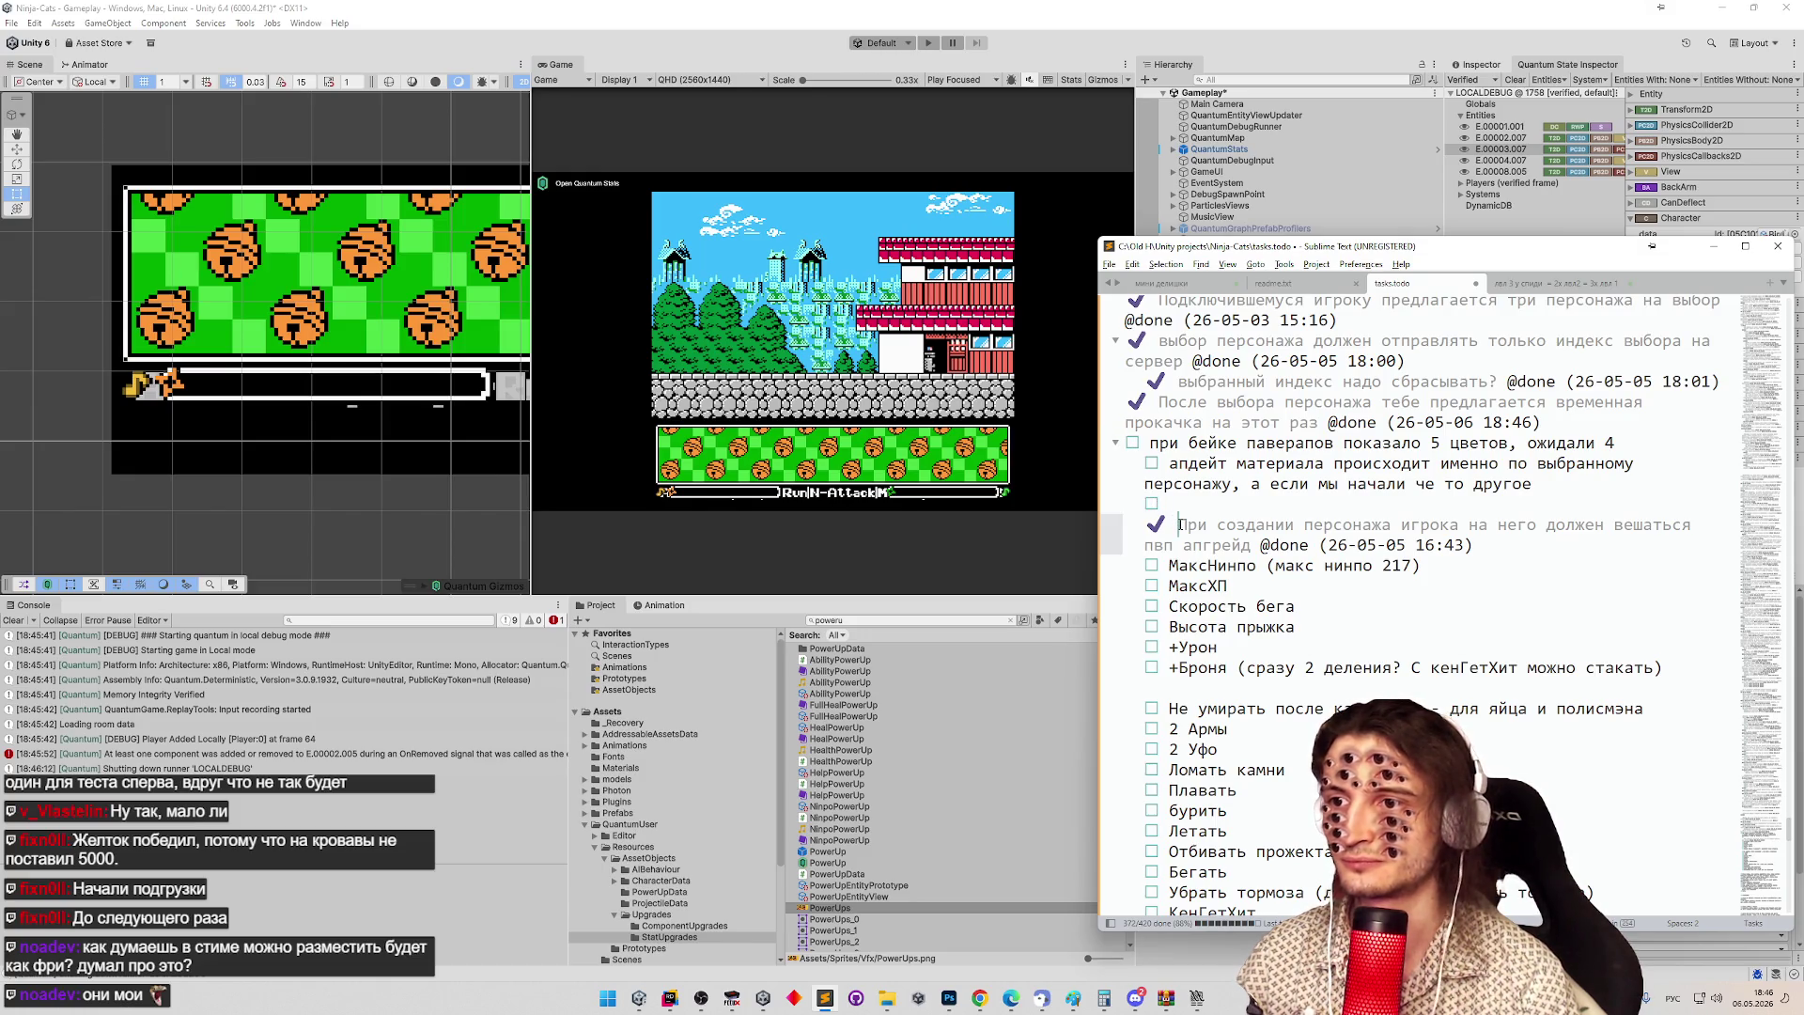
key(shift+End)
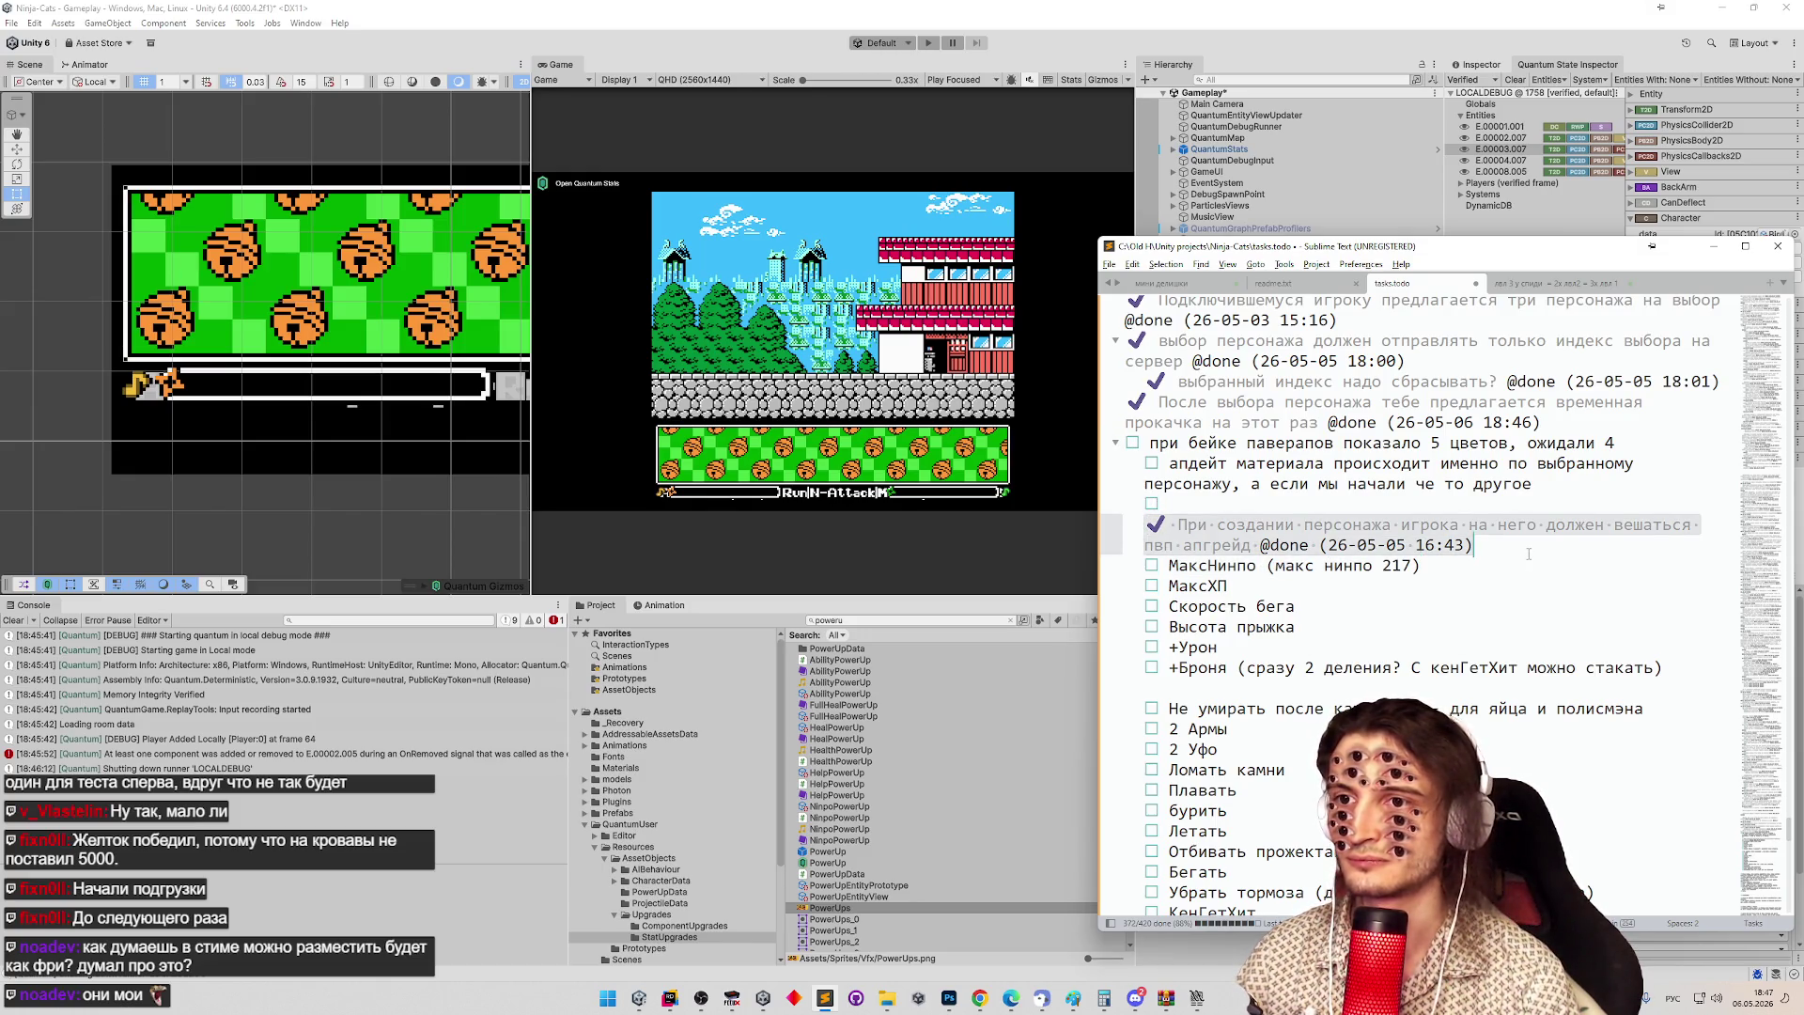
key(ctrl+x)
click(1579, 422)
key(Return)
key(ctrl+v)
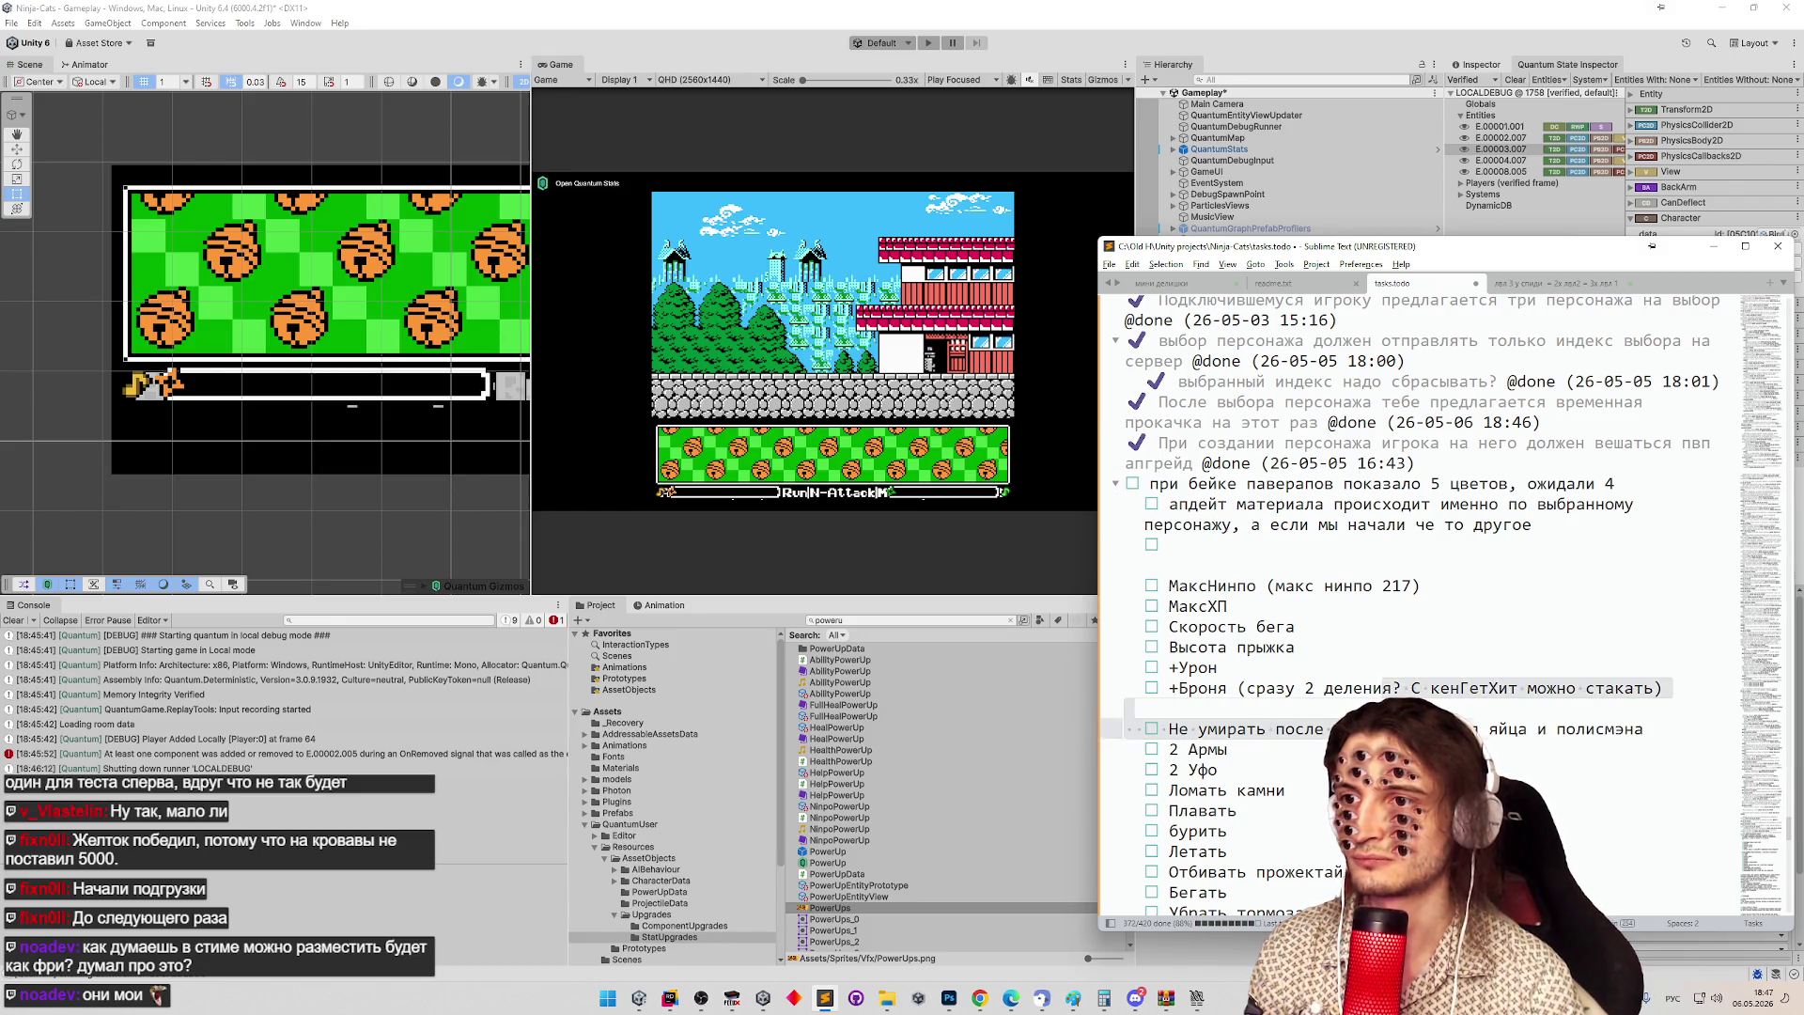
scroll(1302, 306, down, 10)
scroll(1301, 307, up, 10)
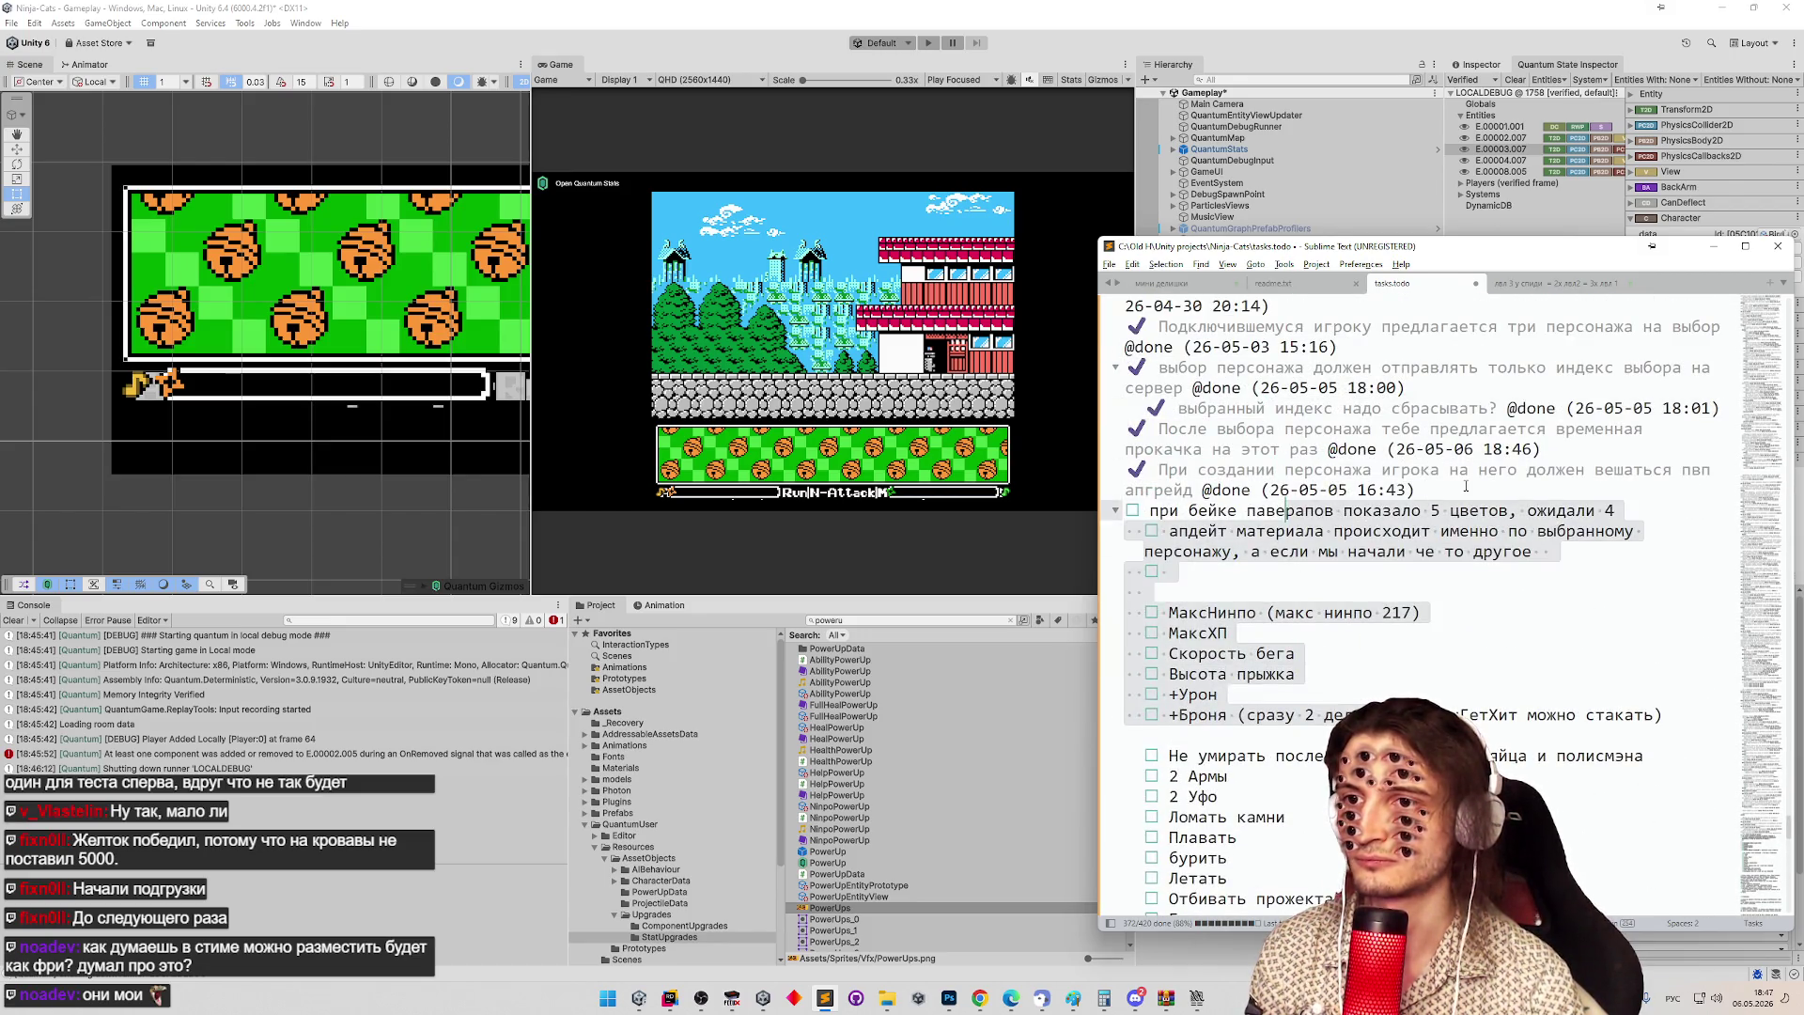
Add an апгрейды heading and indent the 'при бейке' note under it.
key(Return)
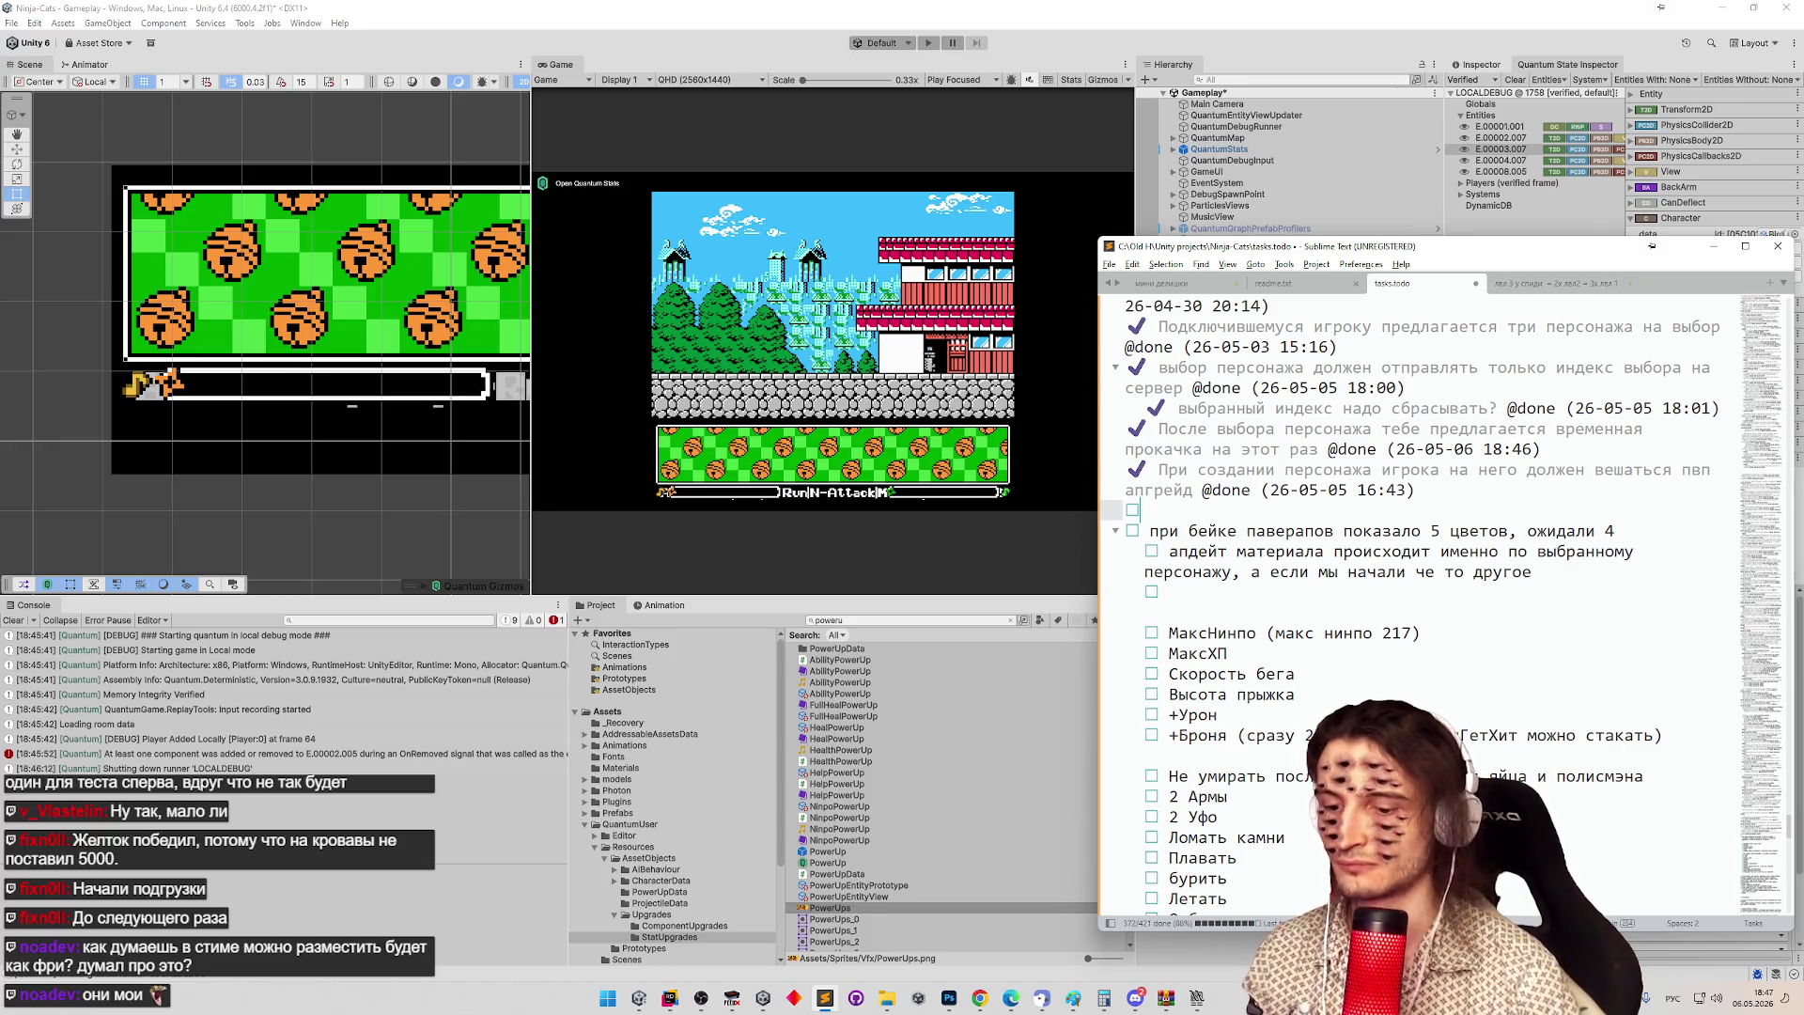
text(пав)
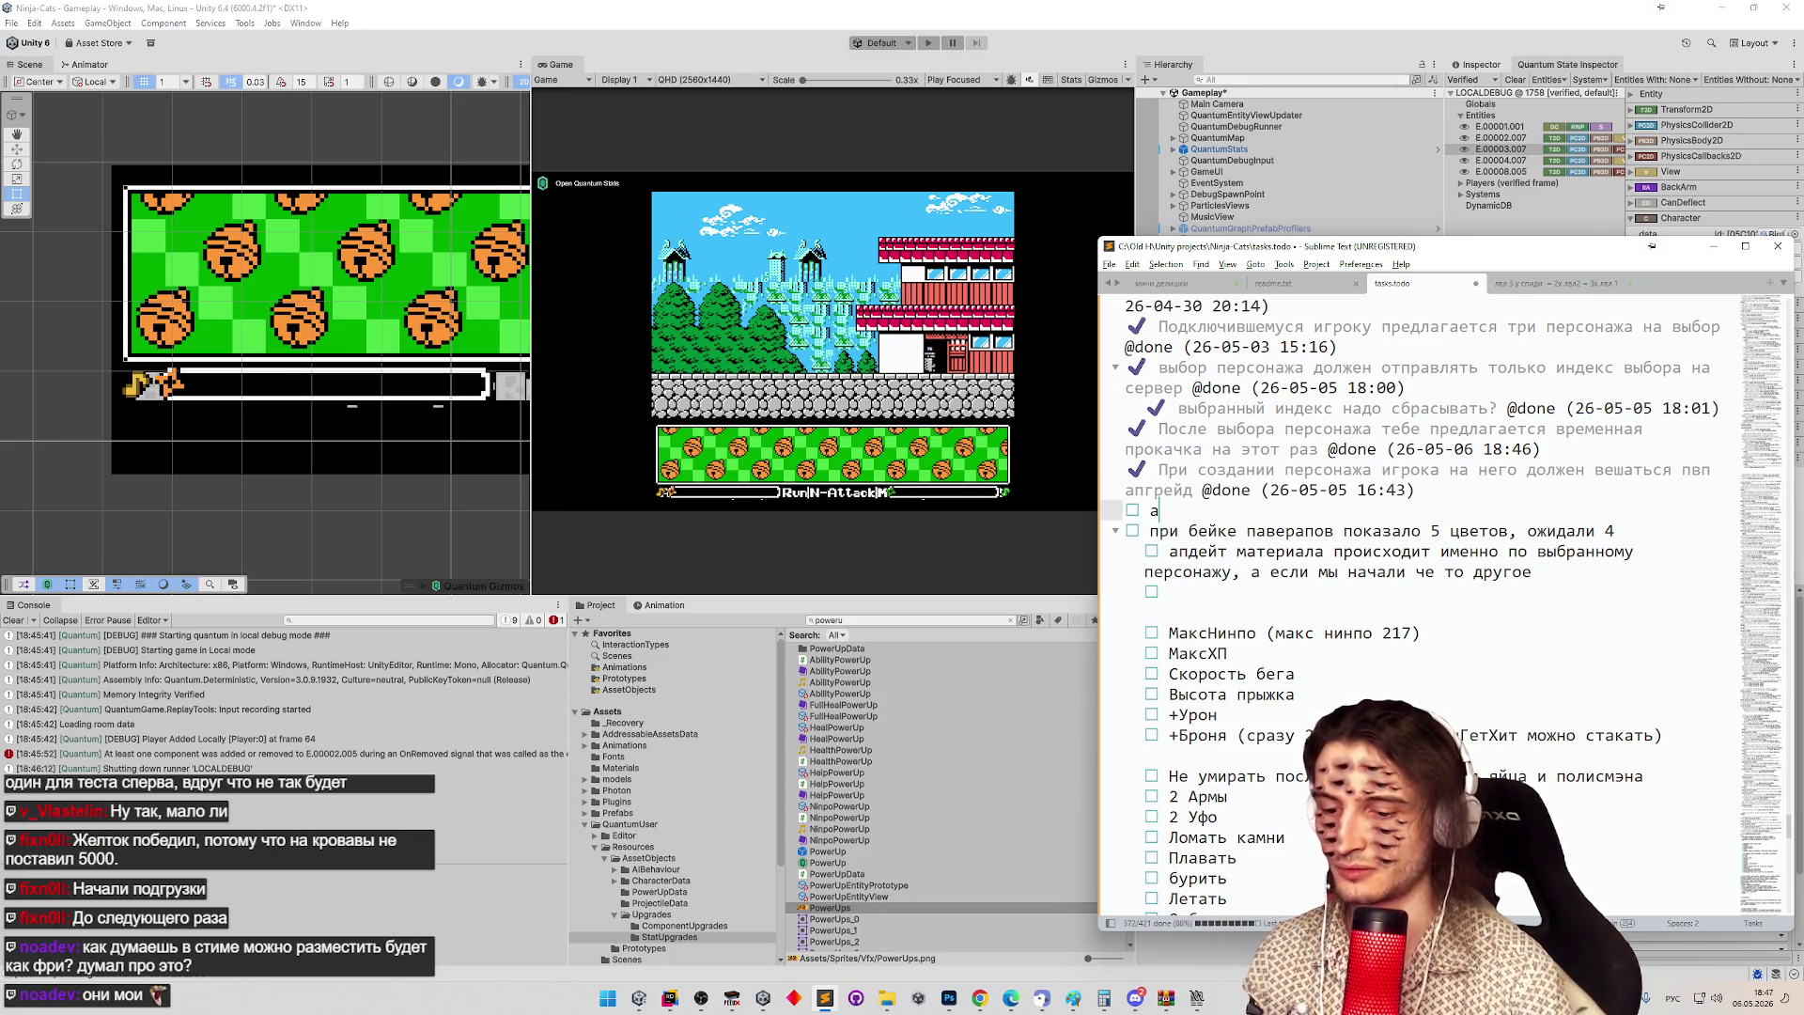
text(пгрейды)
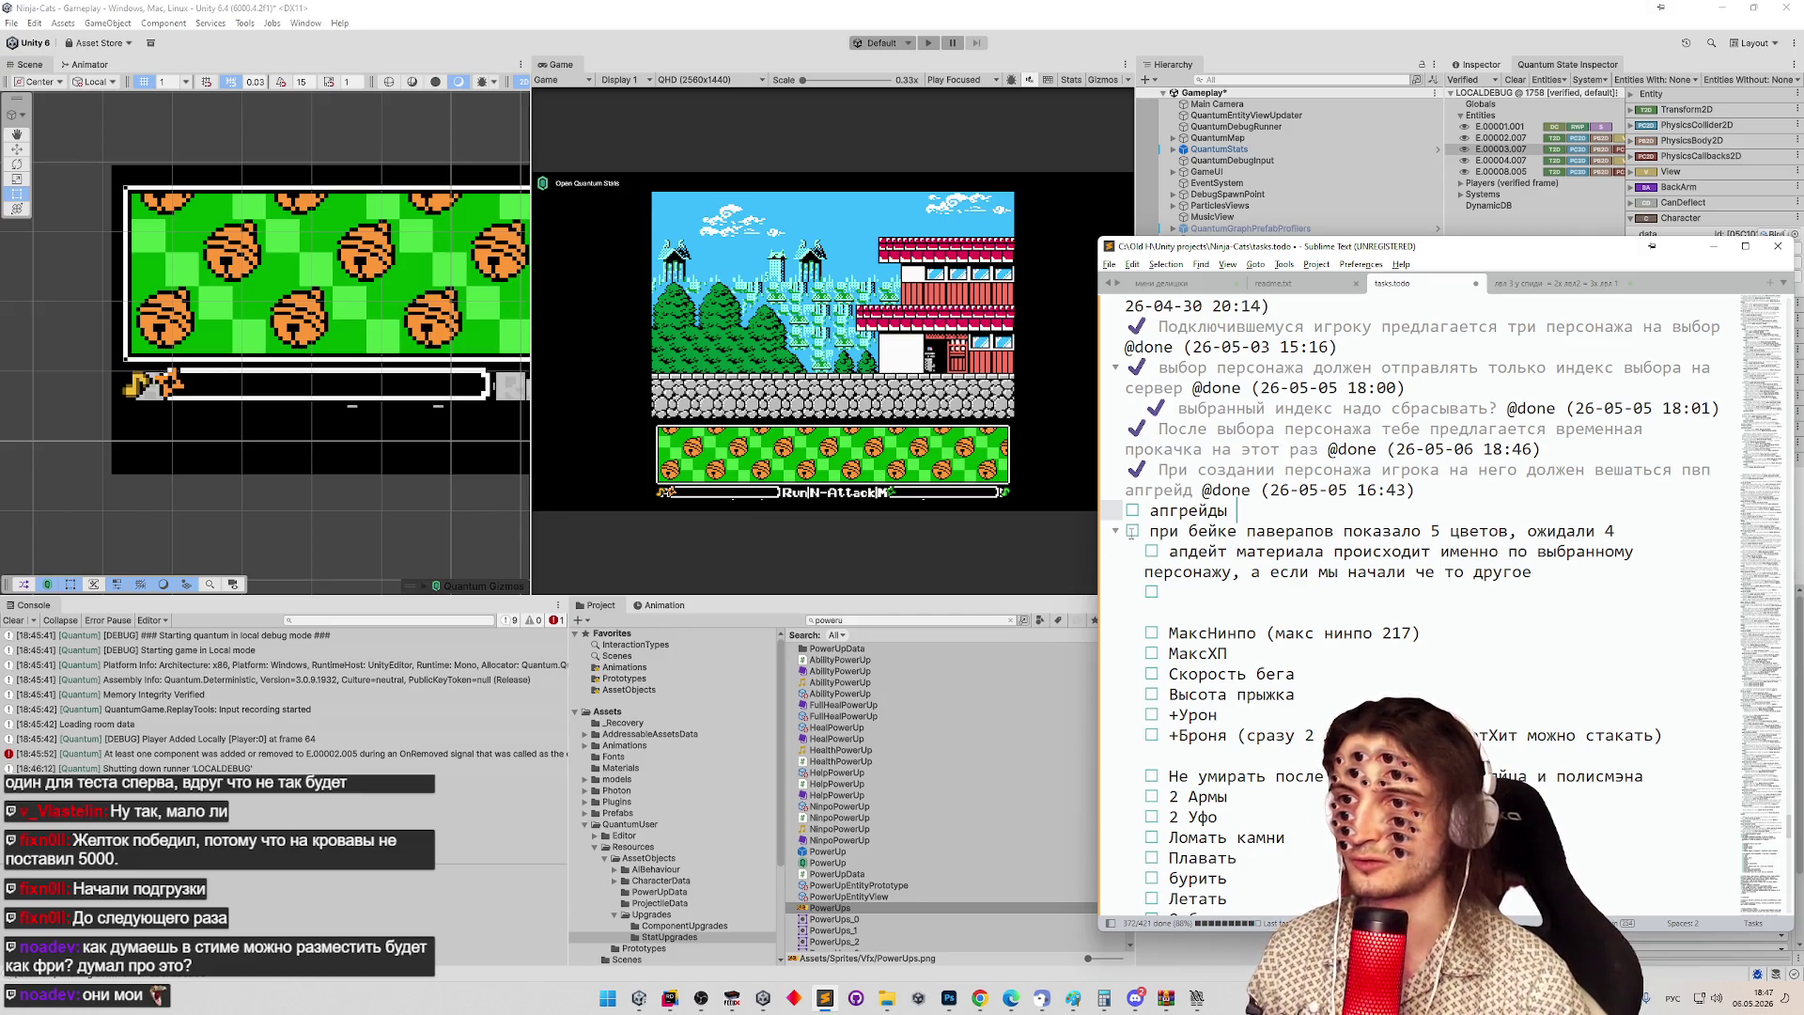
click(1132, 532)
key(Tab)
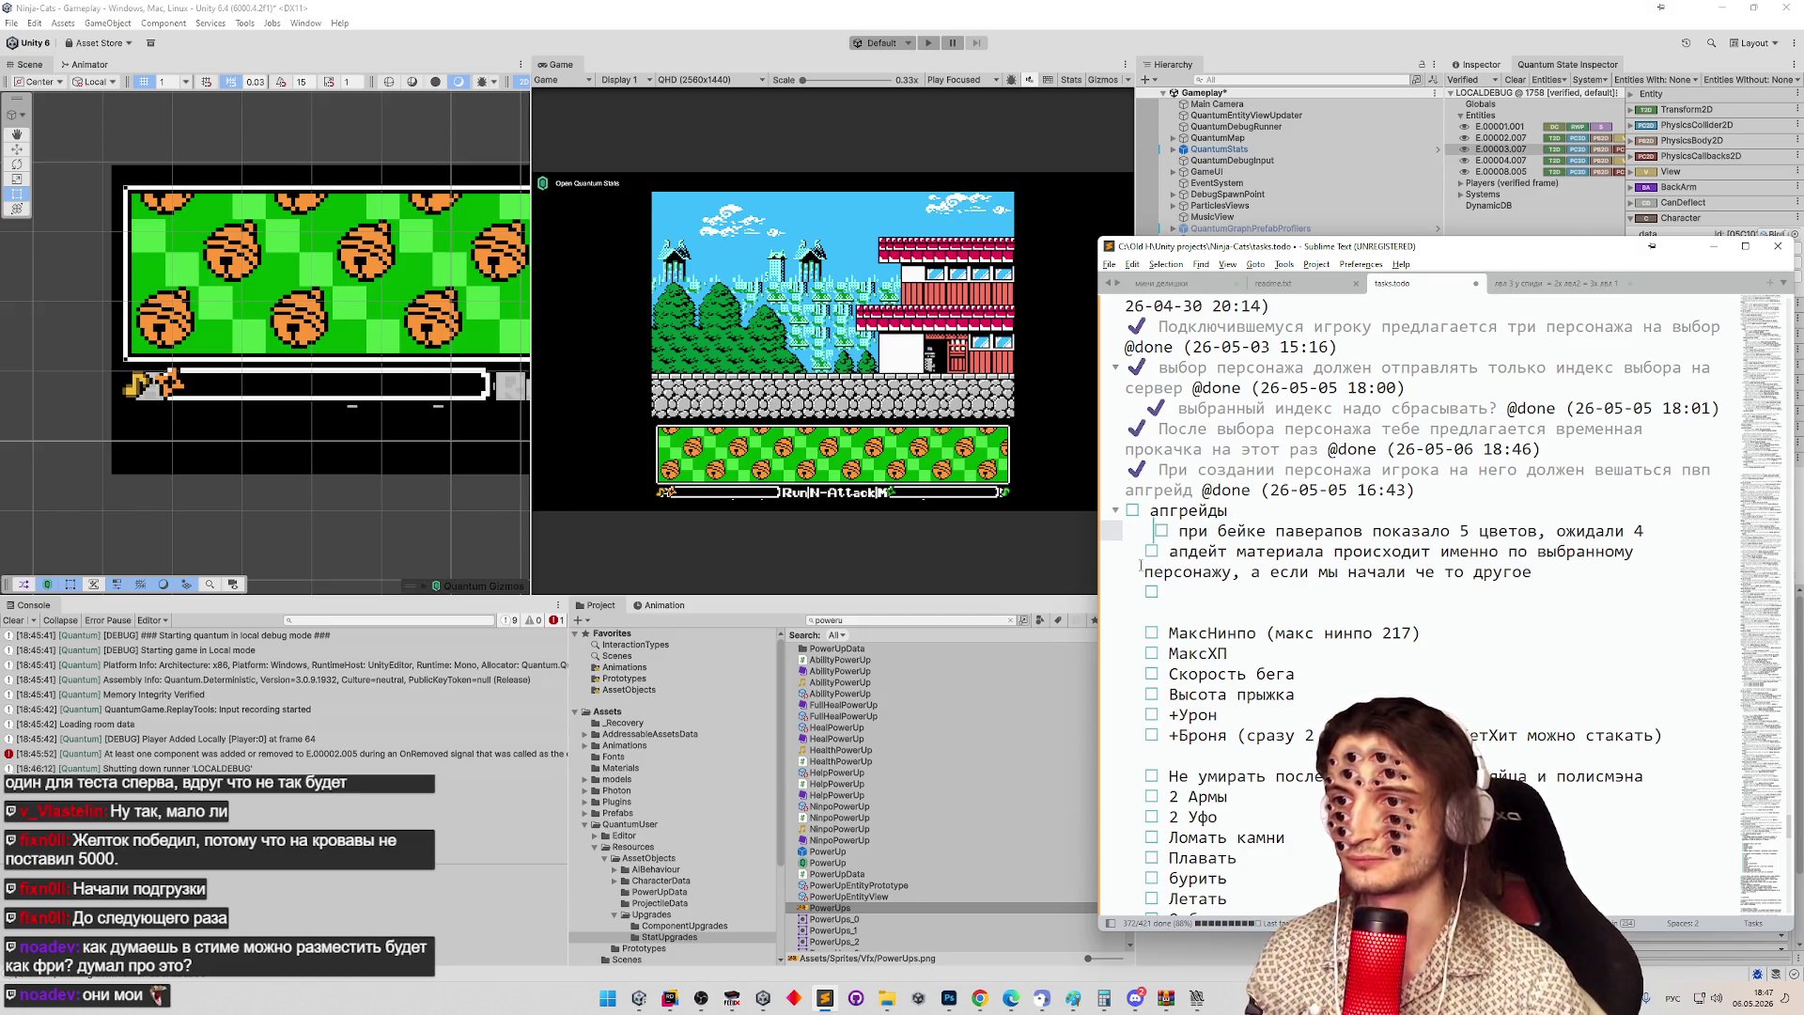
click(1147, 552)
key(Return)
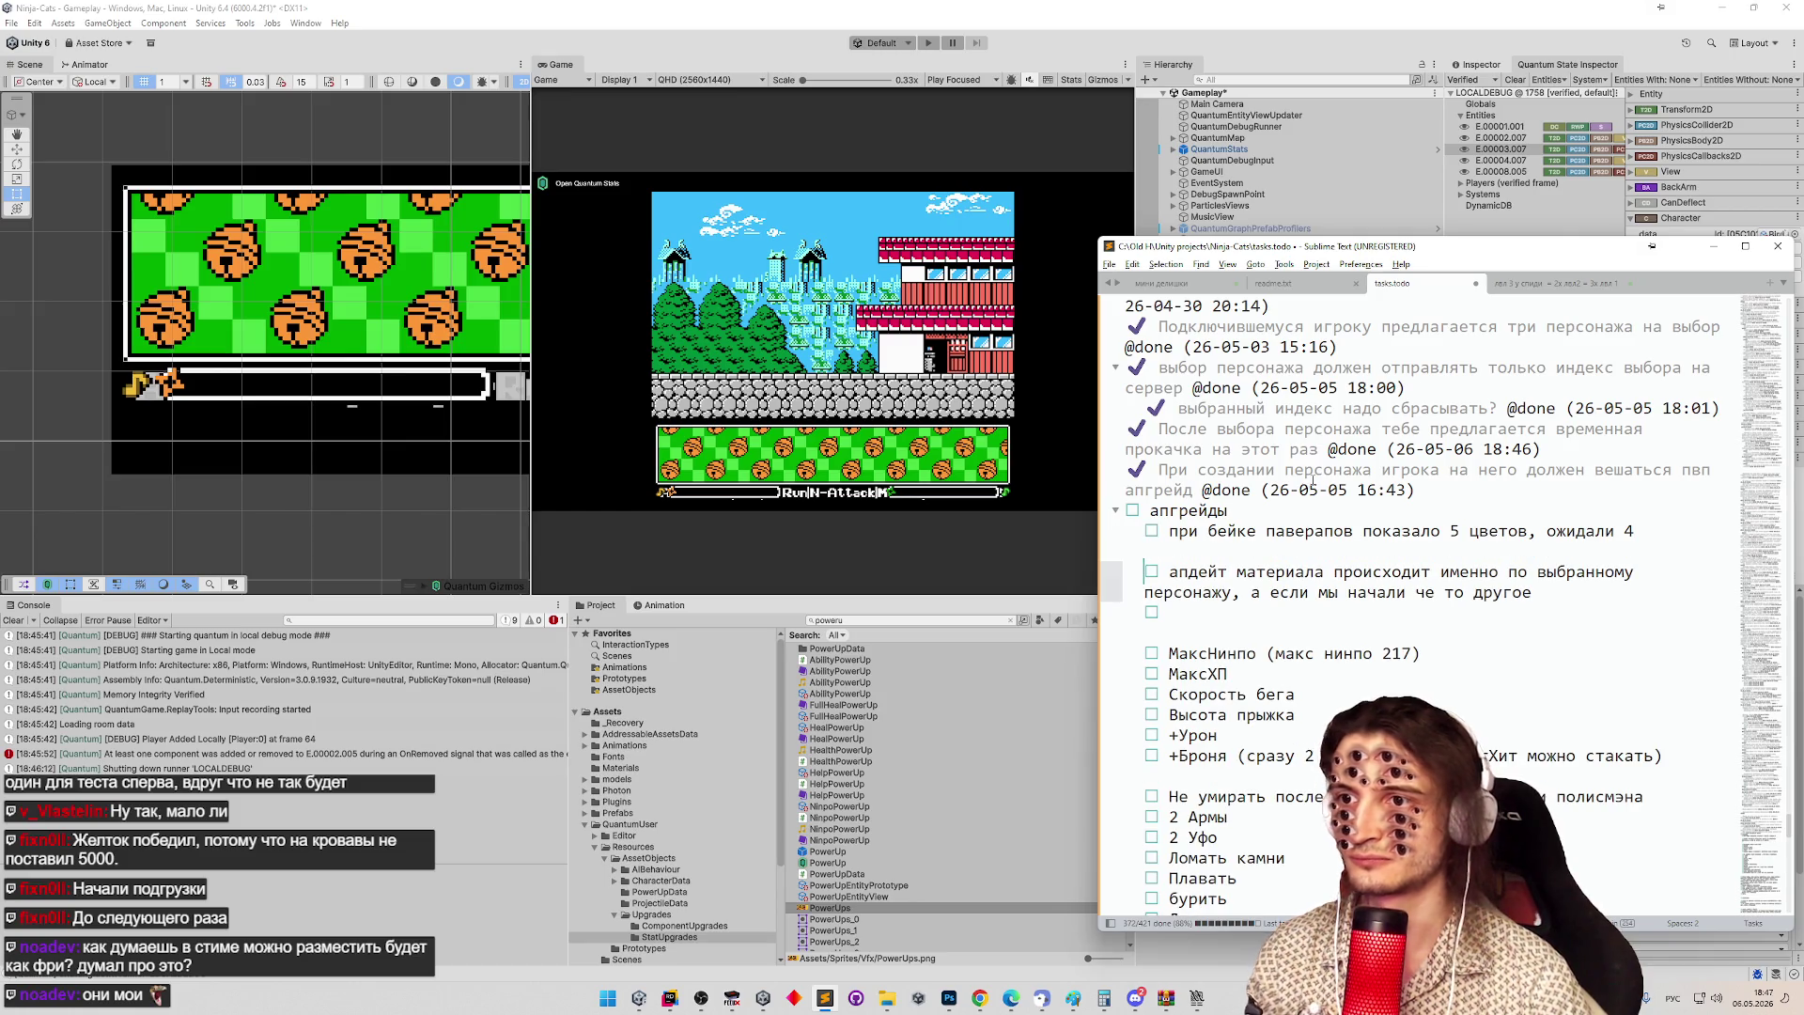
Place both done tasks, 'При создании персонажа' and 'После выбора персонажа', directly under апгрейды.
triple_click(1313, 480)
key(ctrl+c)
key(Delete)
click(1323, 492)
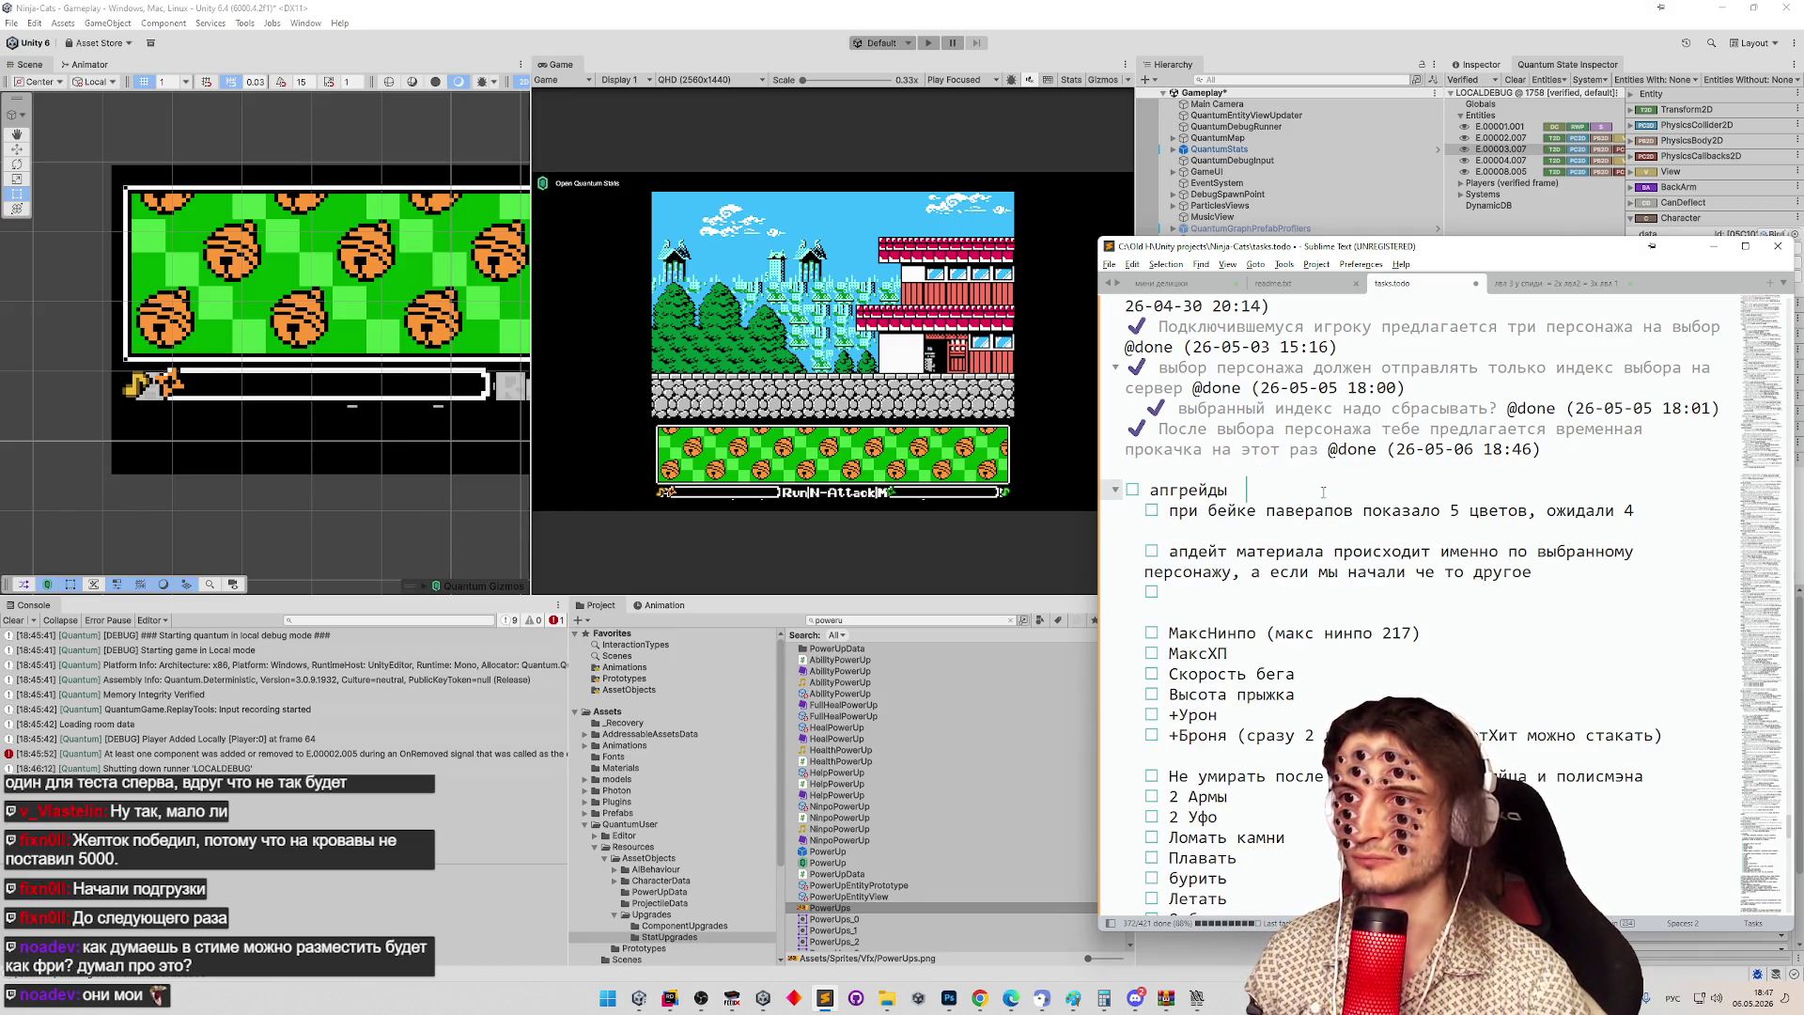
key(ctrl+v)
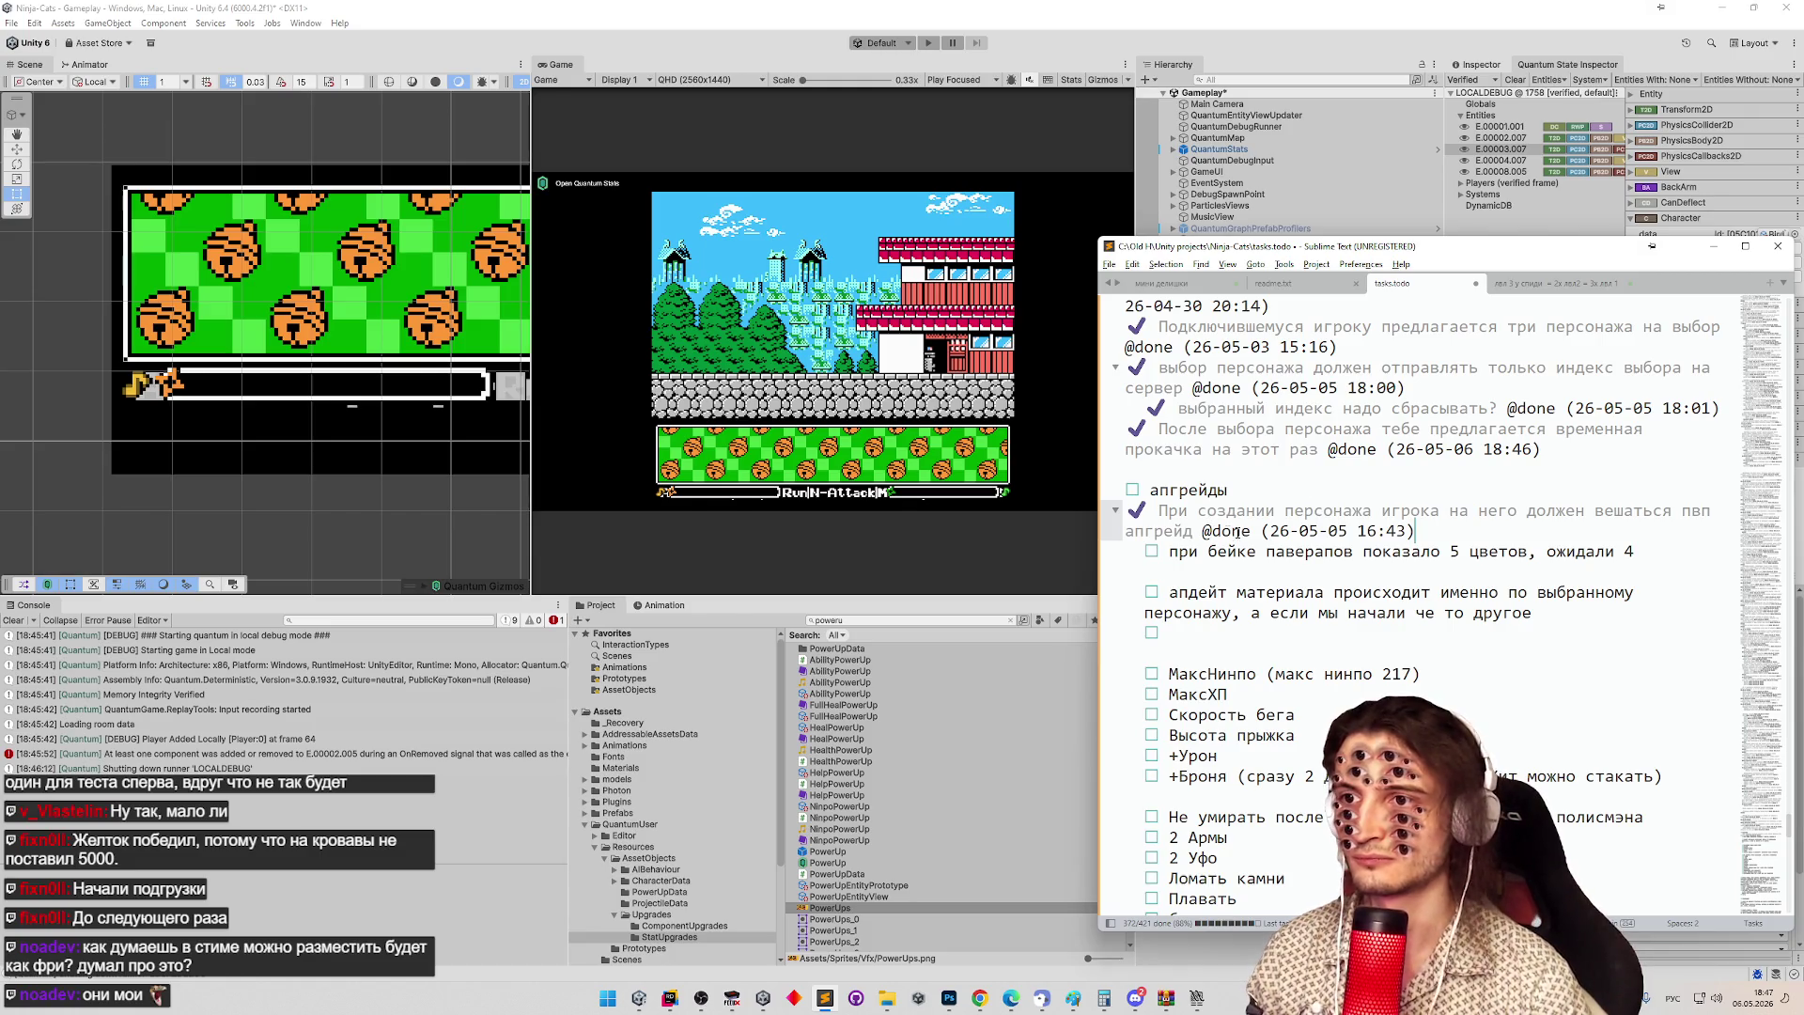
key(ctrl+z)
key(ctrl+v)
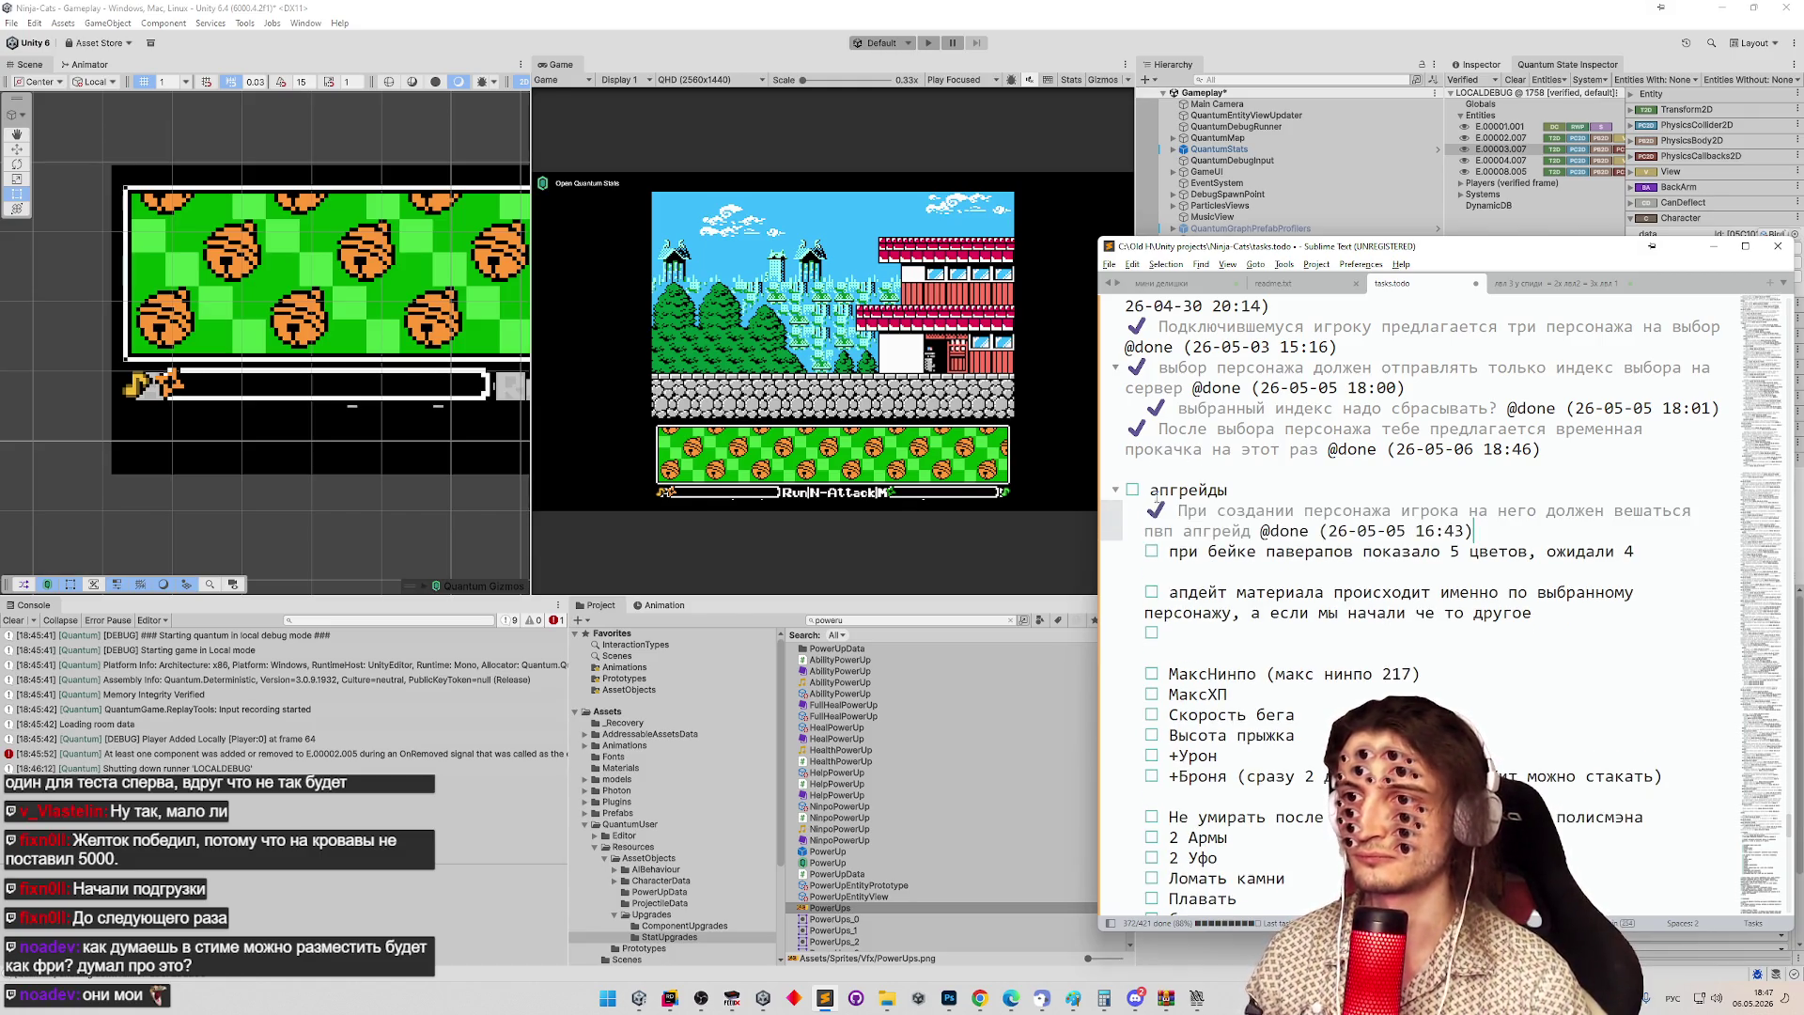
drag(1192, 432, 1545, 451)
key(ctrl+x)
click(1477, 511)
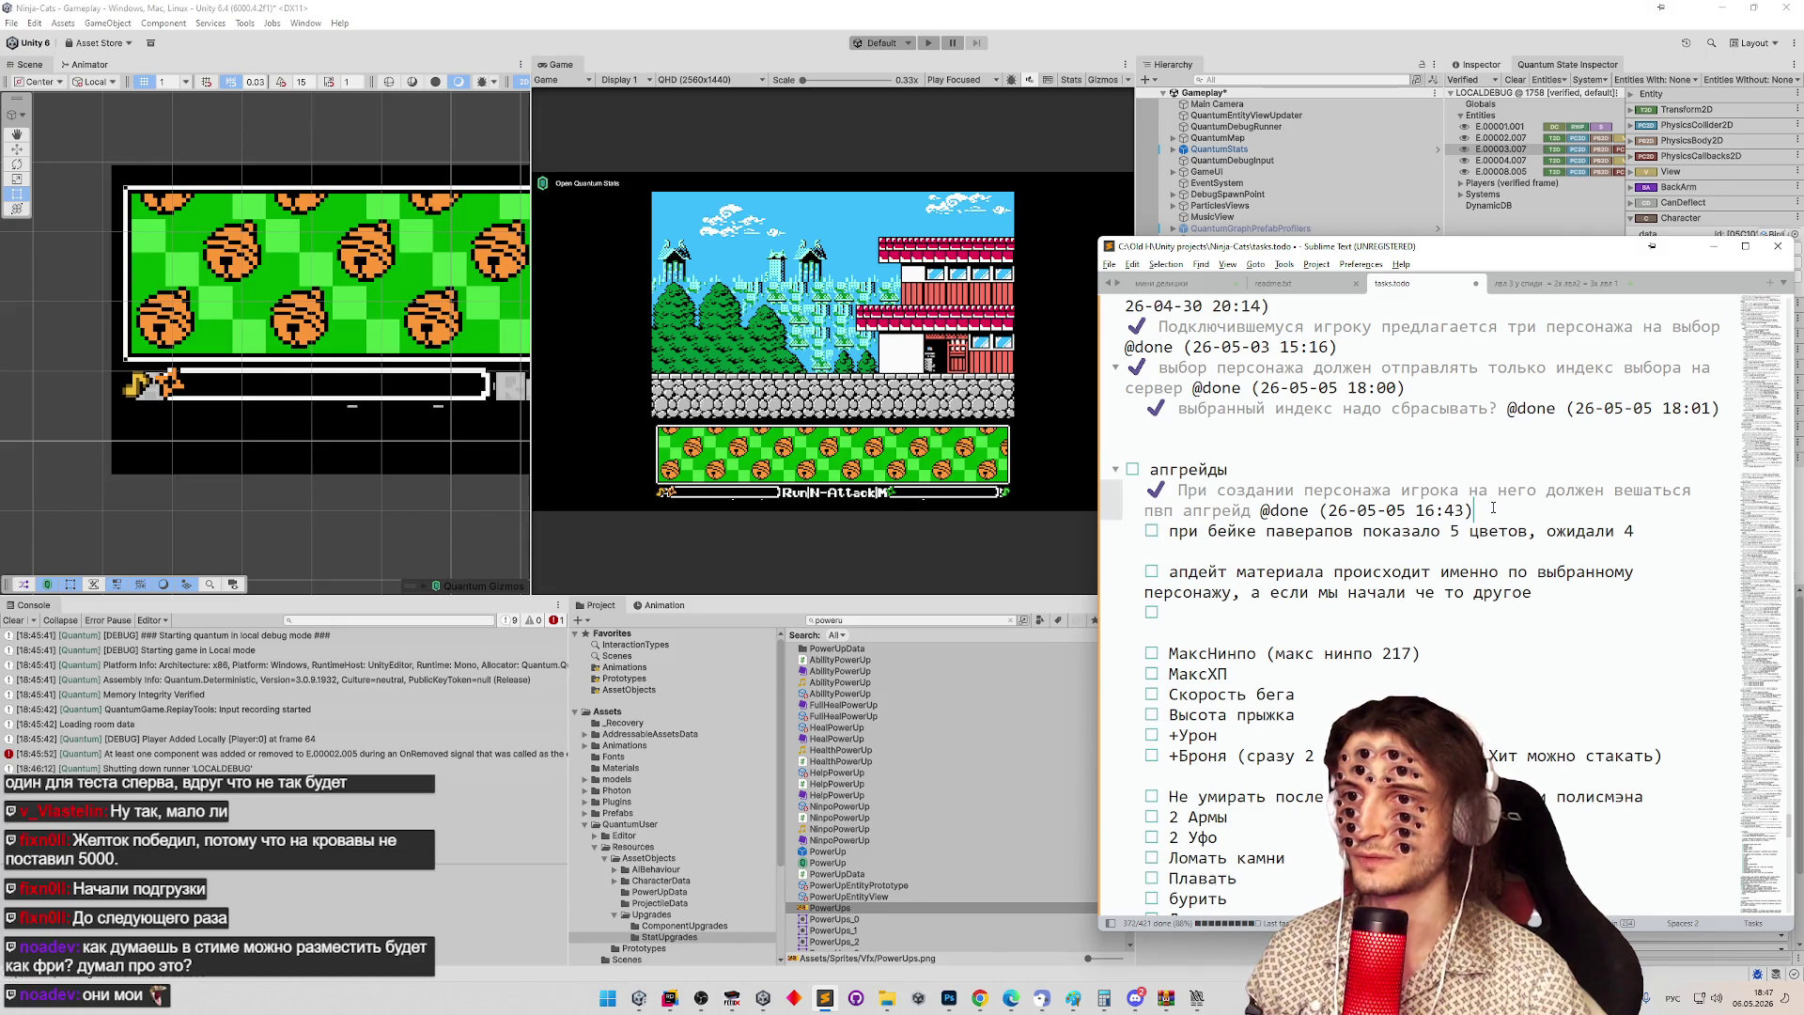
key(Return)
key(ctrl+v)
Delete the blank and empty checkbox lines below the 'при бейке' note.
key(Down)
key(Down)
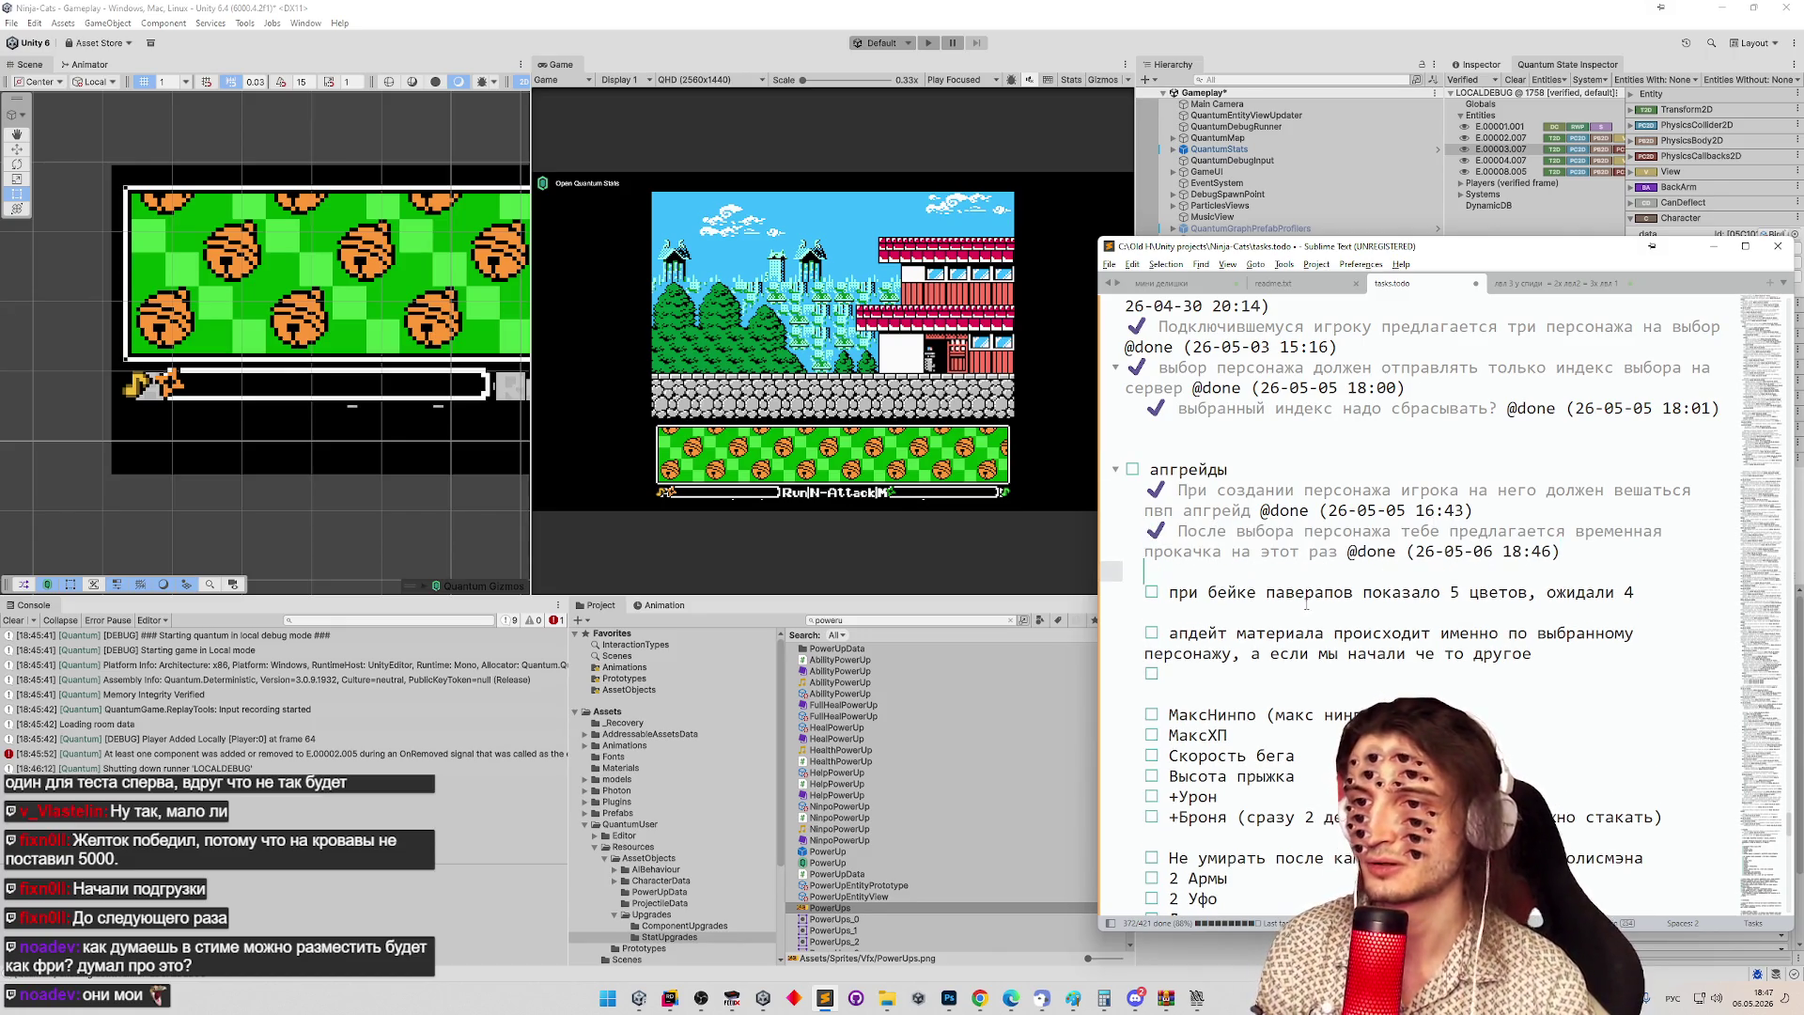
scroll(1250, 510, down, 4)
key(BackSpace)
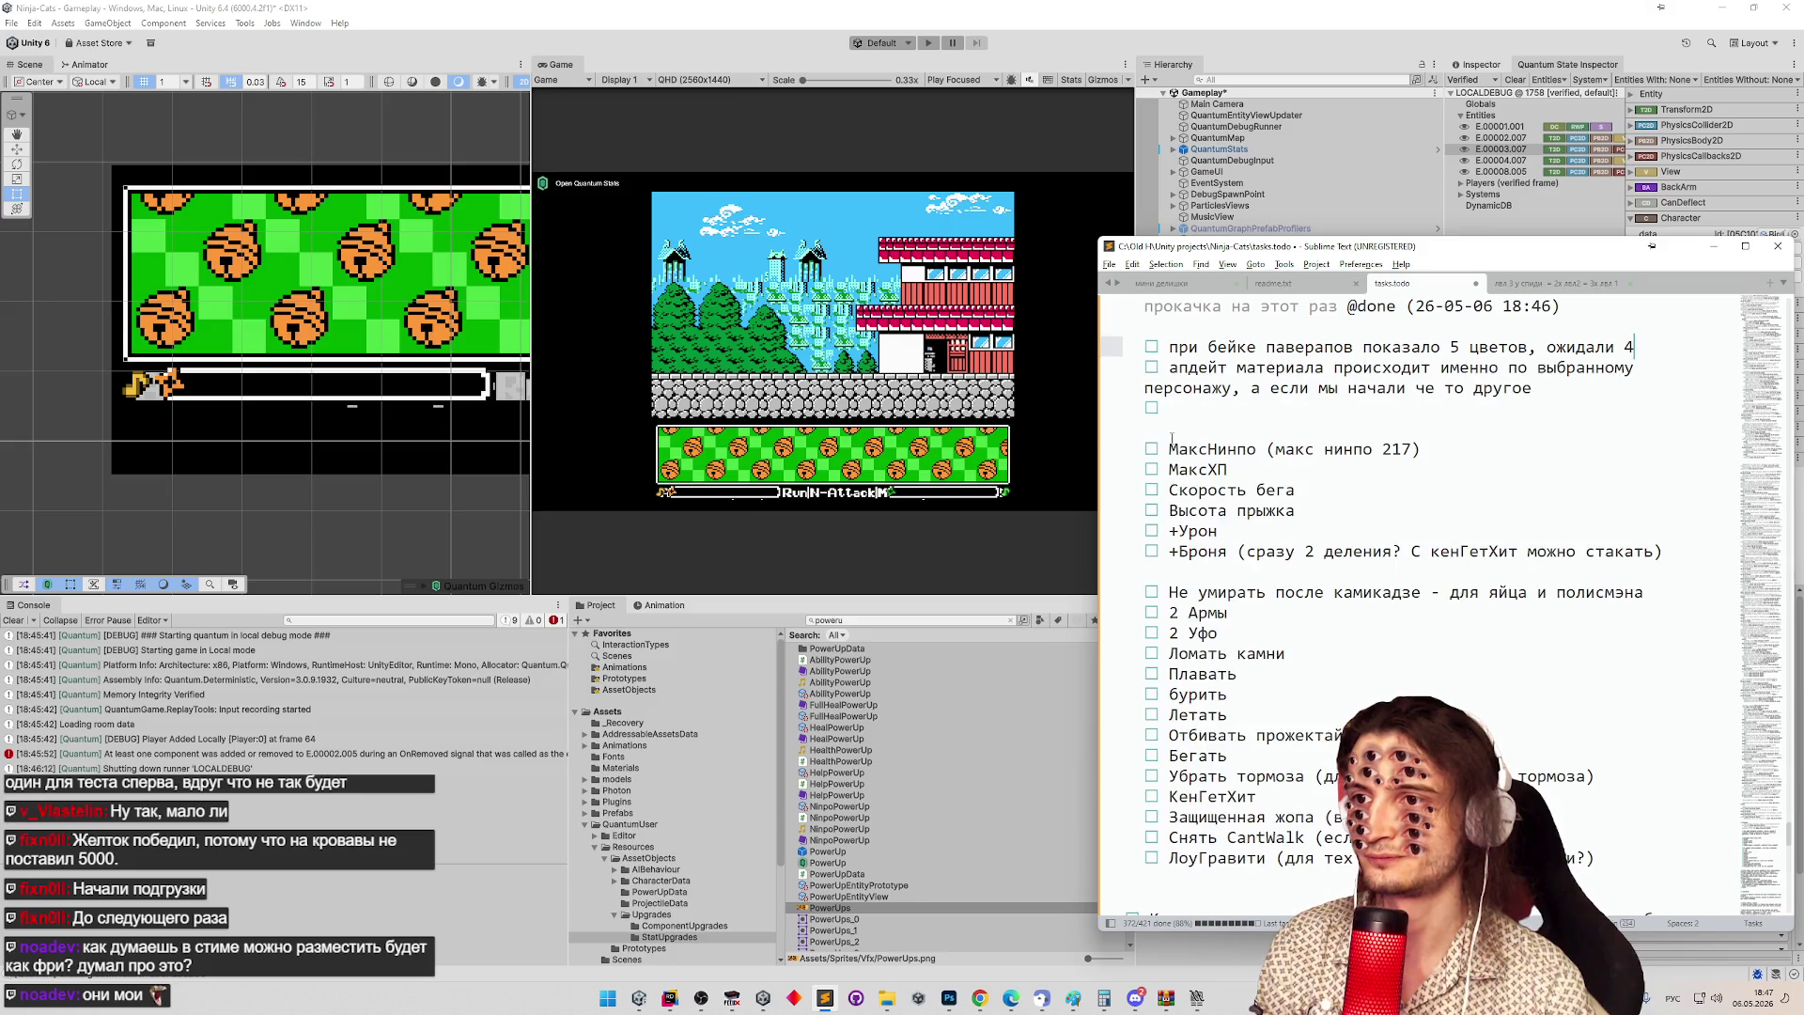
key(Delete)
key(Delete)
scroll(1501, 474, down, 4)
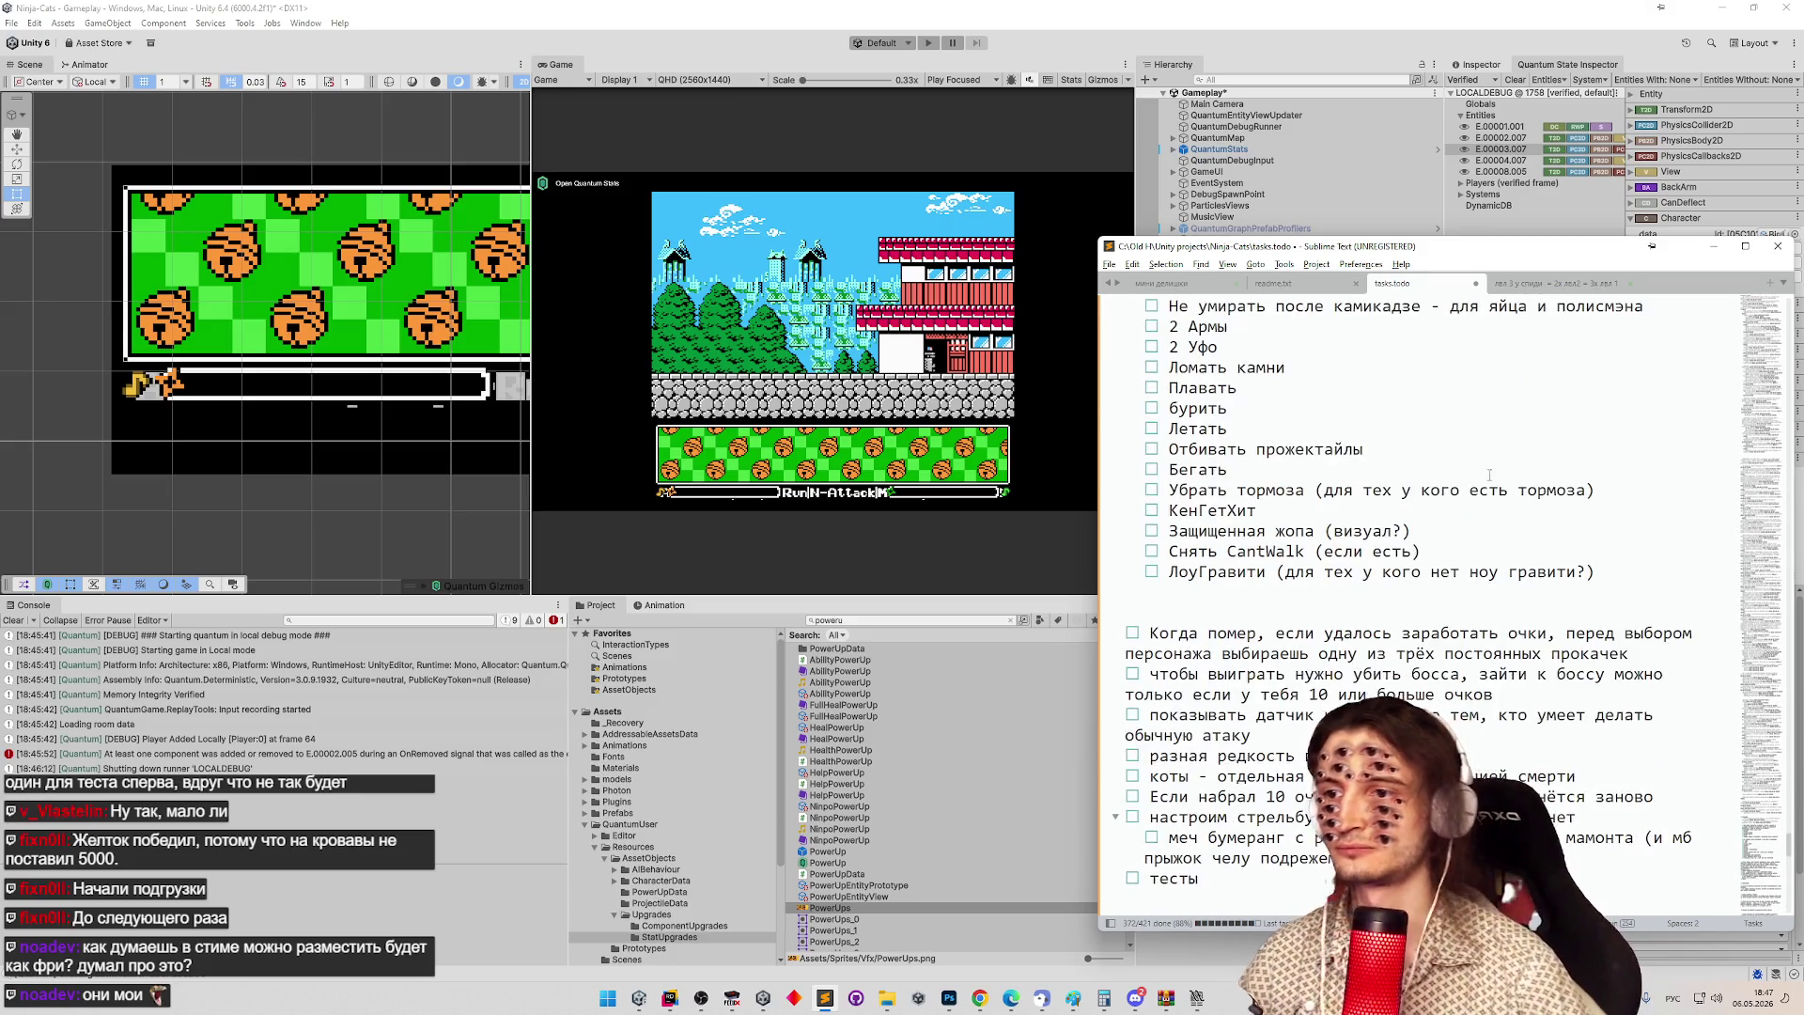
scroll(1461, 493, up, 6)
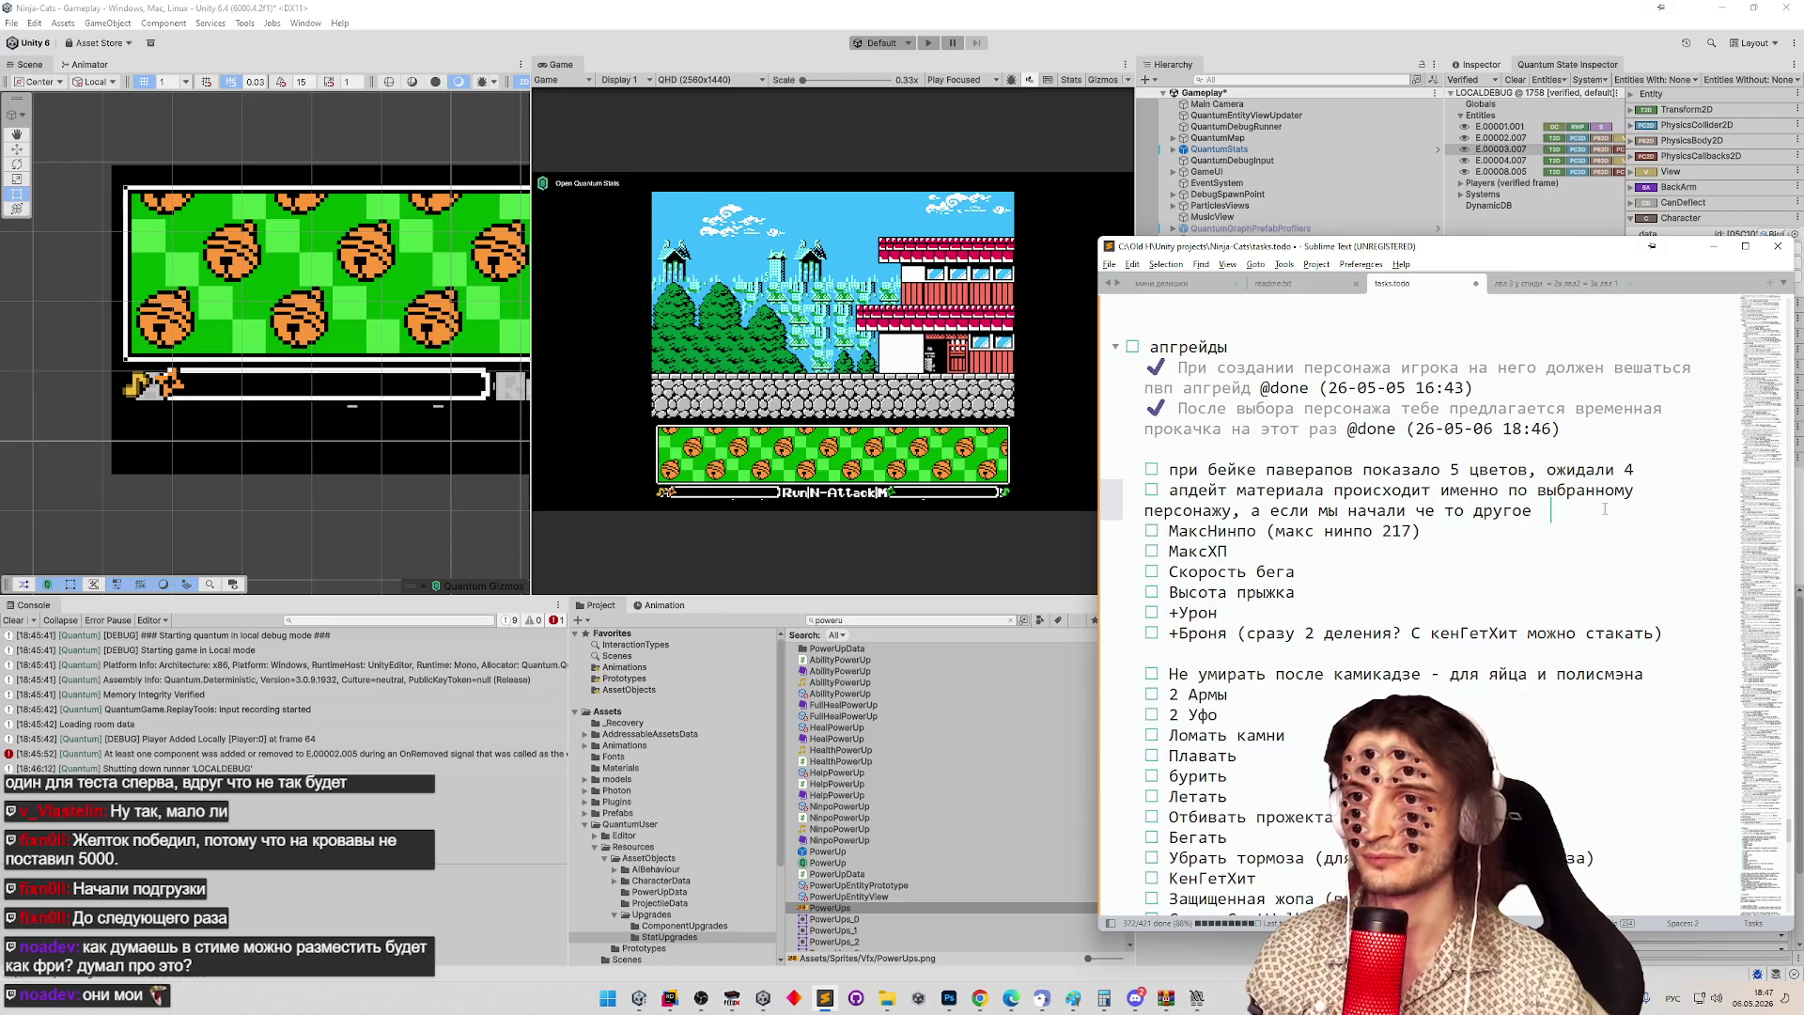
Add the task 'постоянный поверап если умер, успев заработать очки', then start typing 'условия для предложения паверапов (постоянных или временных)'.
key(Return)
key(alt+shift)
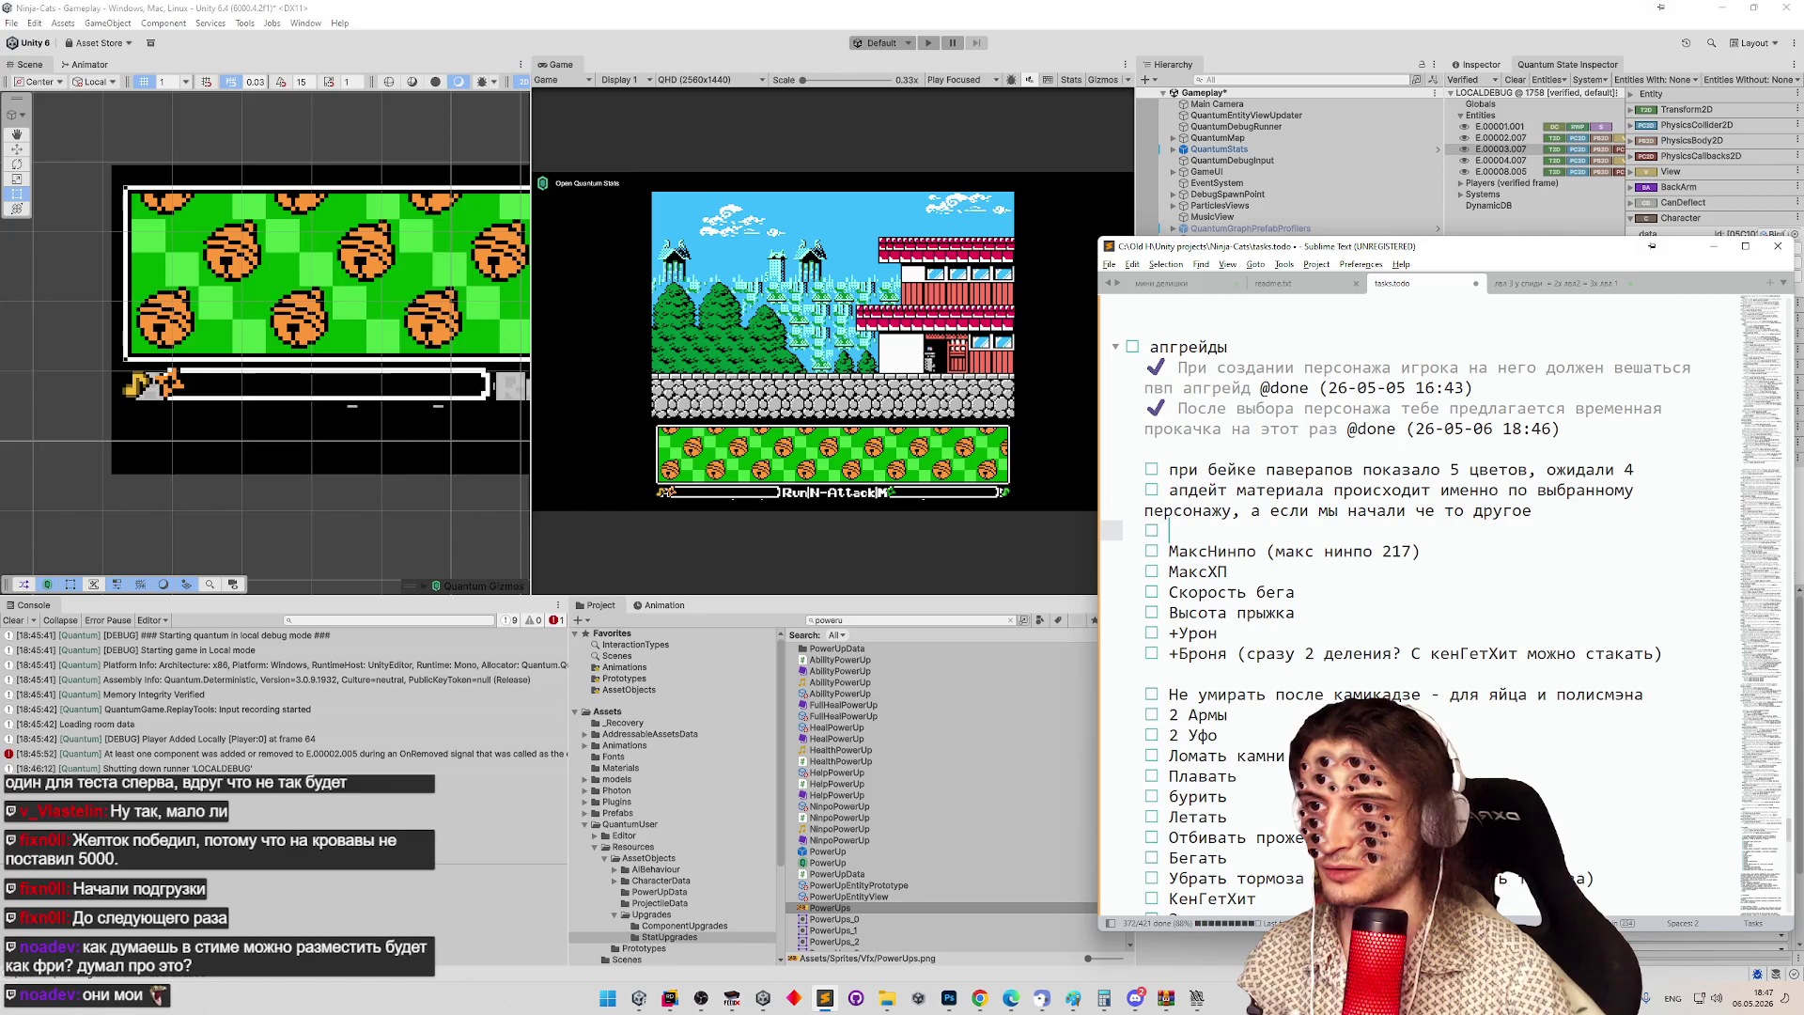
key(BackSpace)
text(условия для )
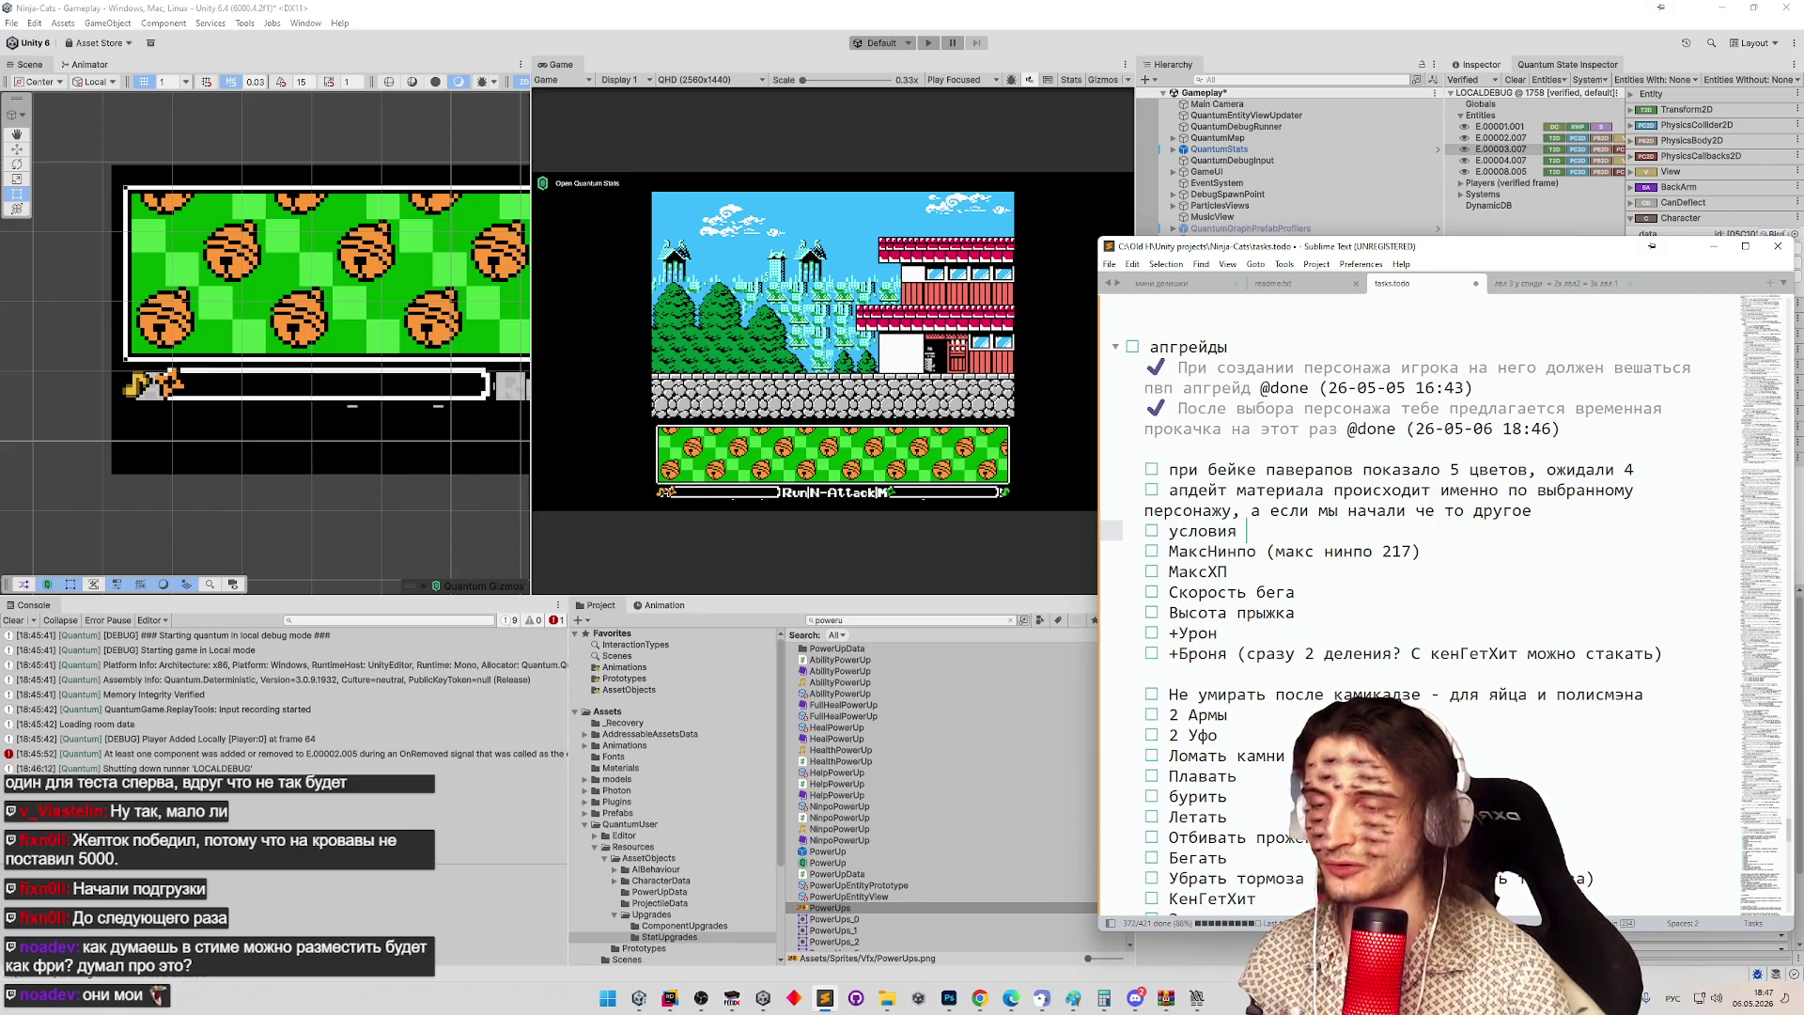
text(паверапо)
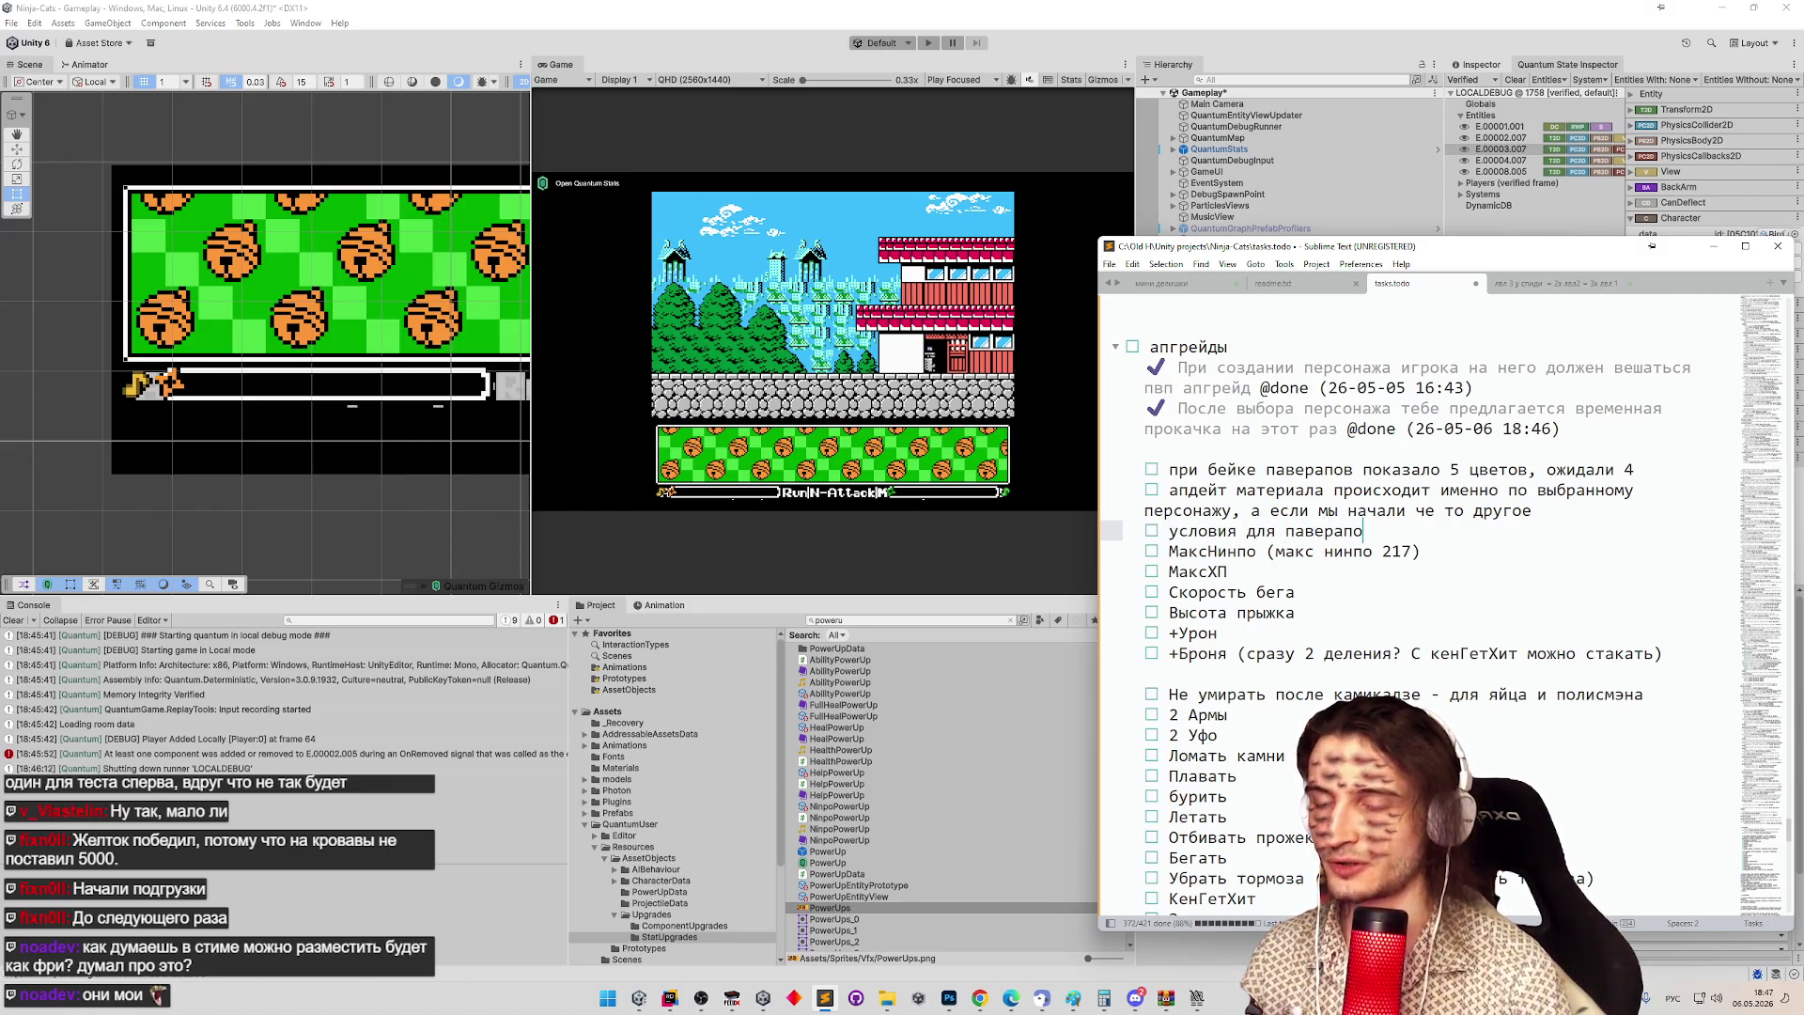
text(в (и))
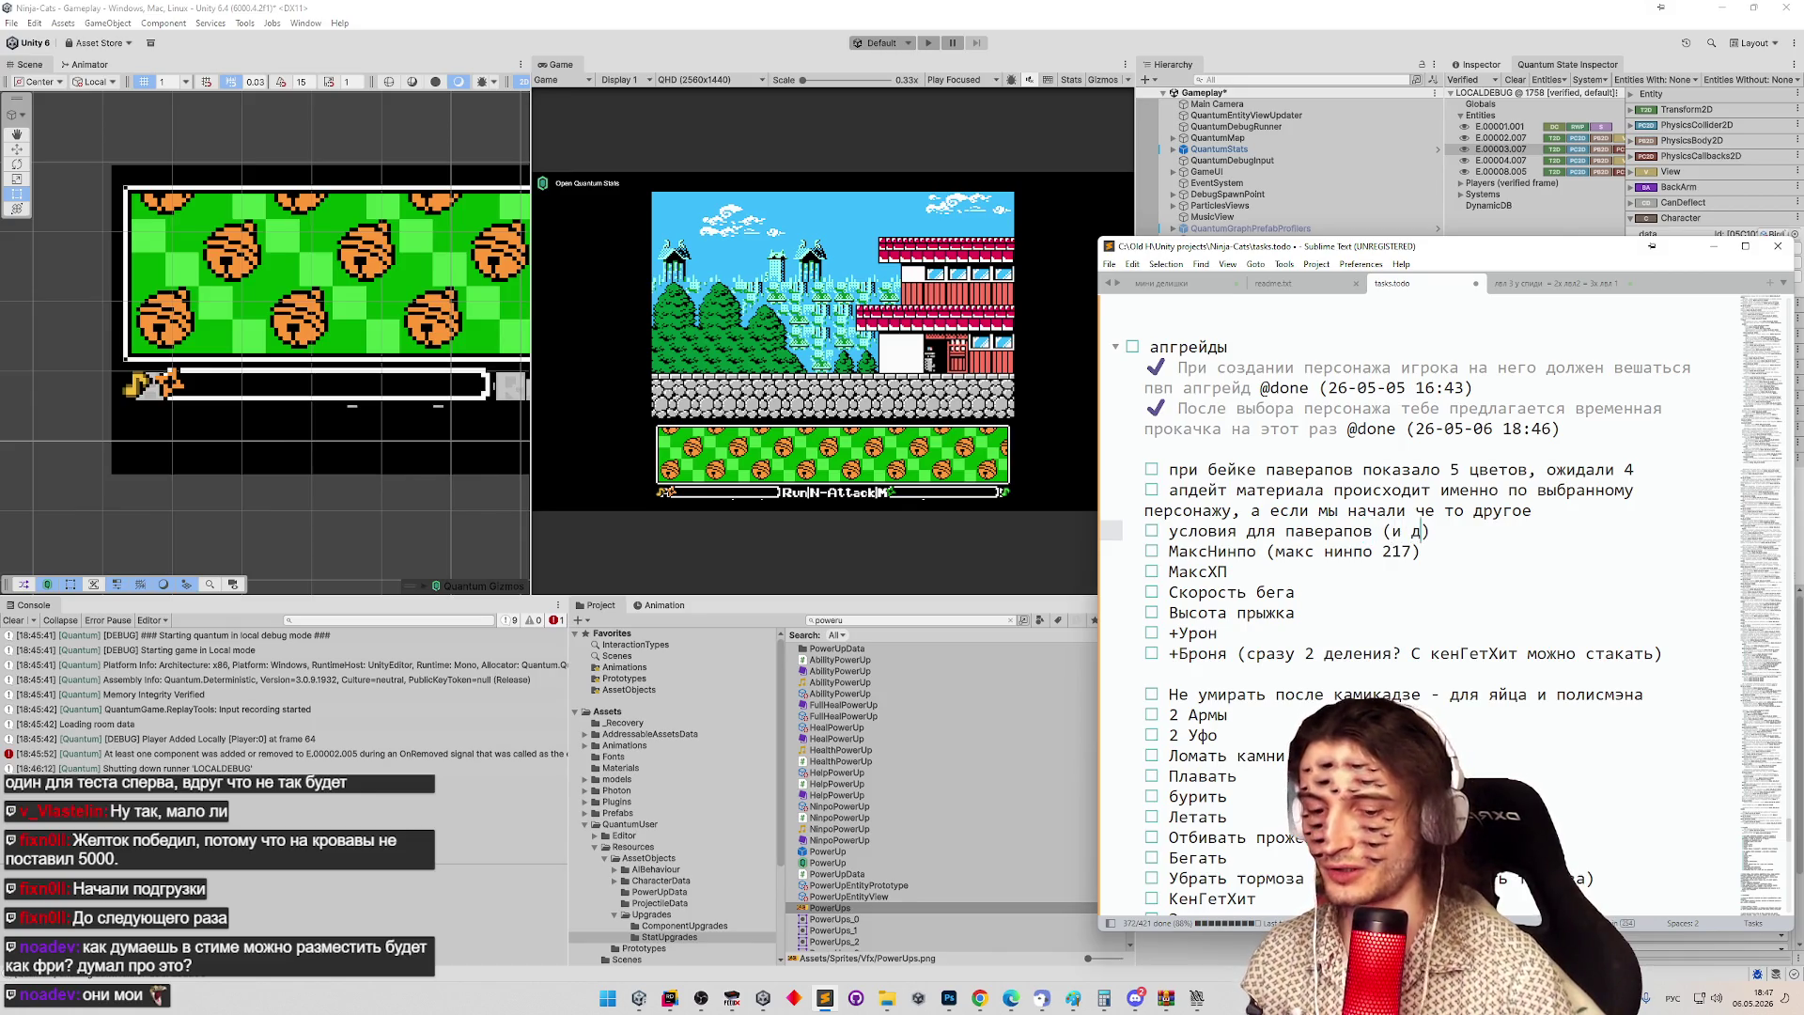
key(BackSpace)
key(BackSpace)
key(BackSpace)
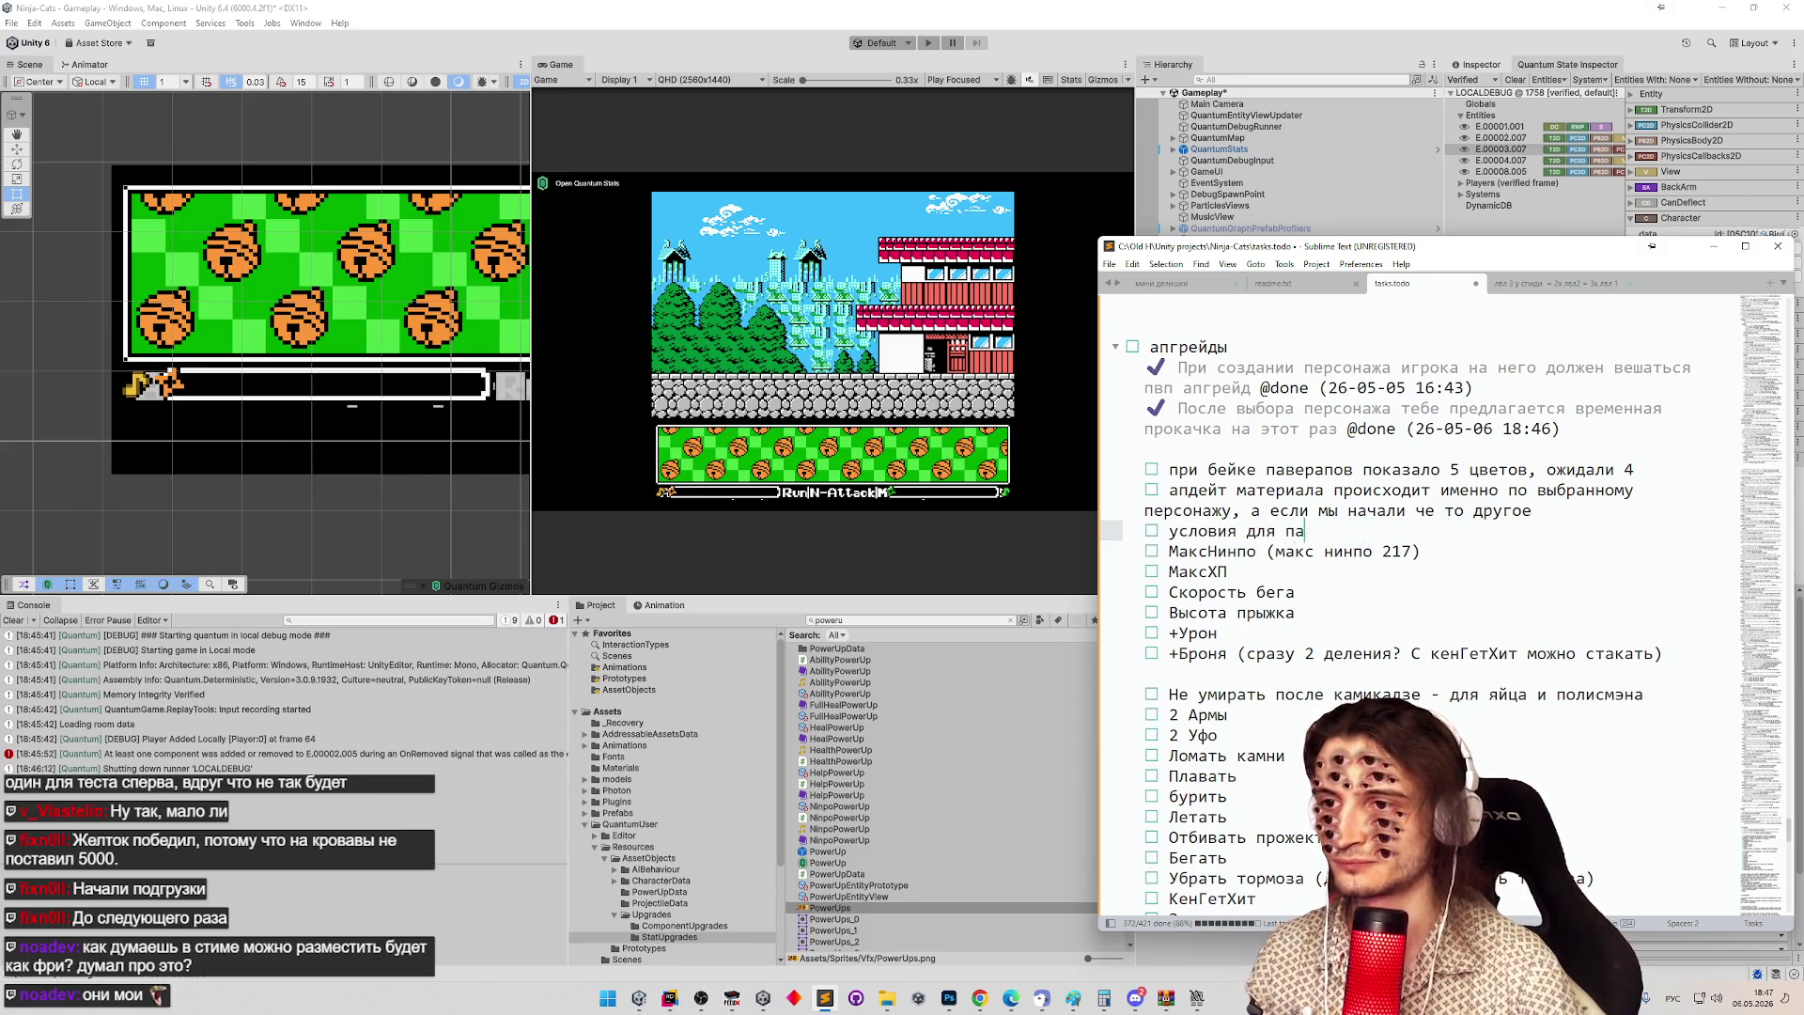
text(постоянны)
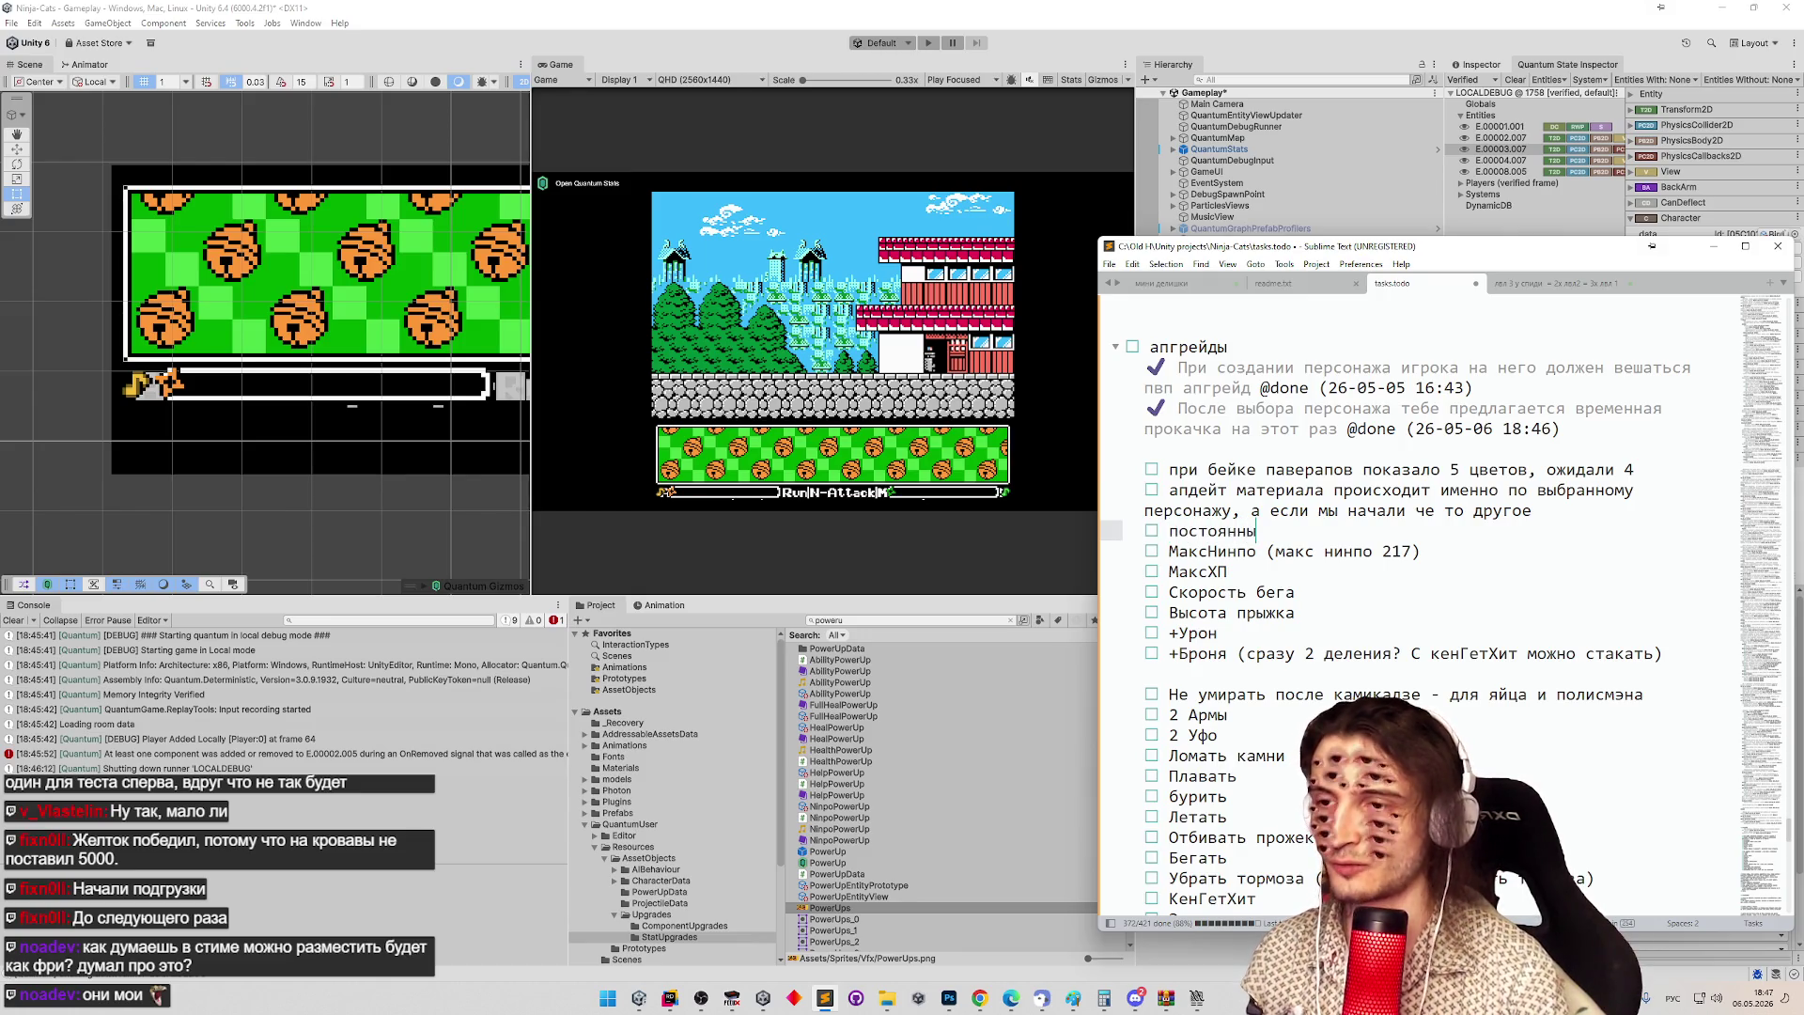
text(й поверап )
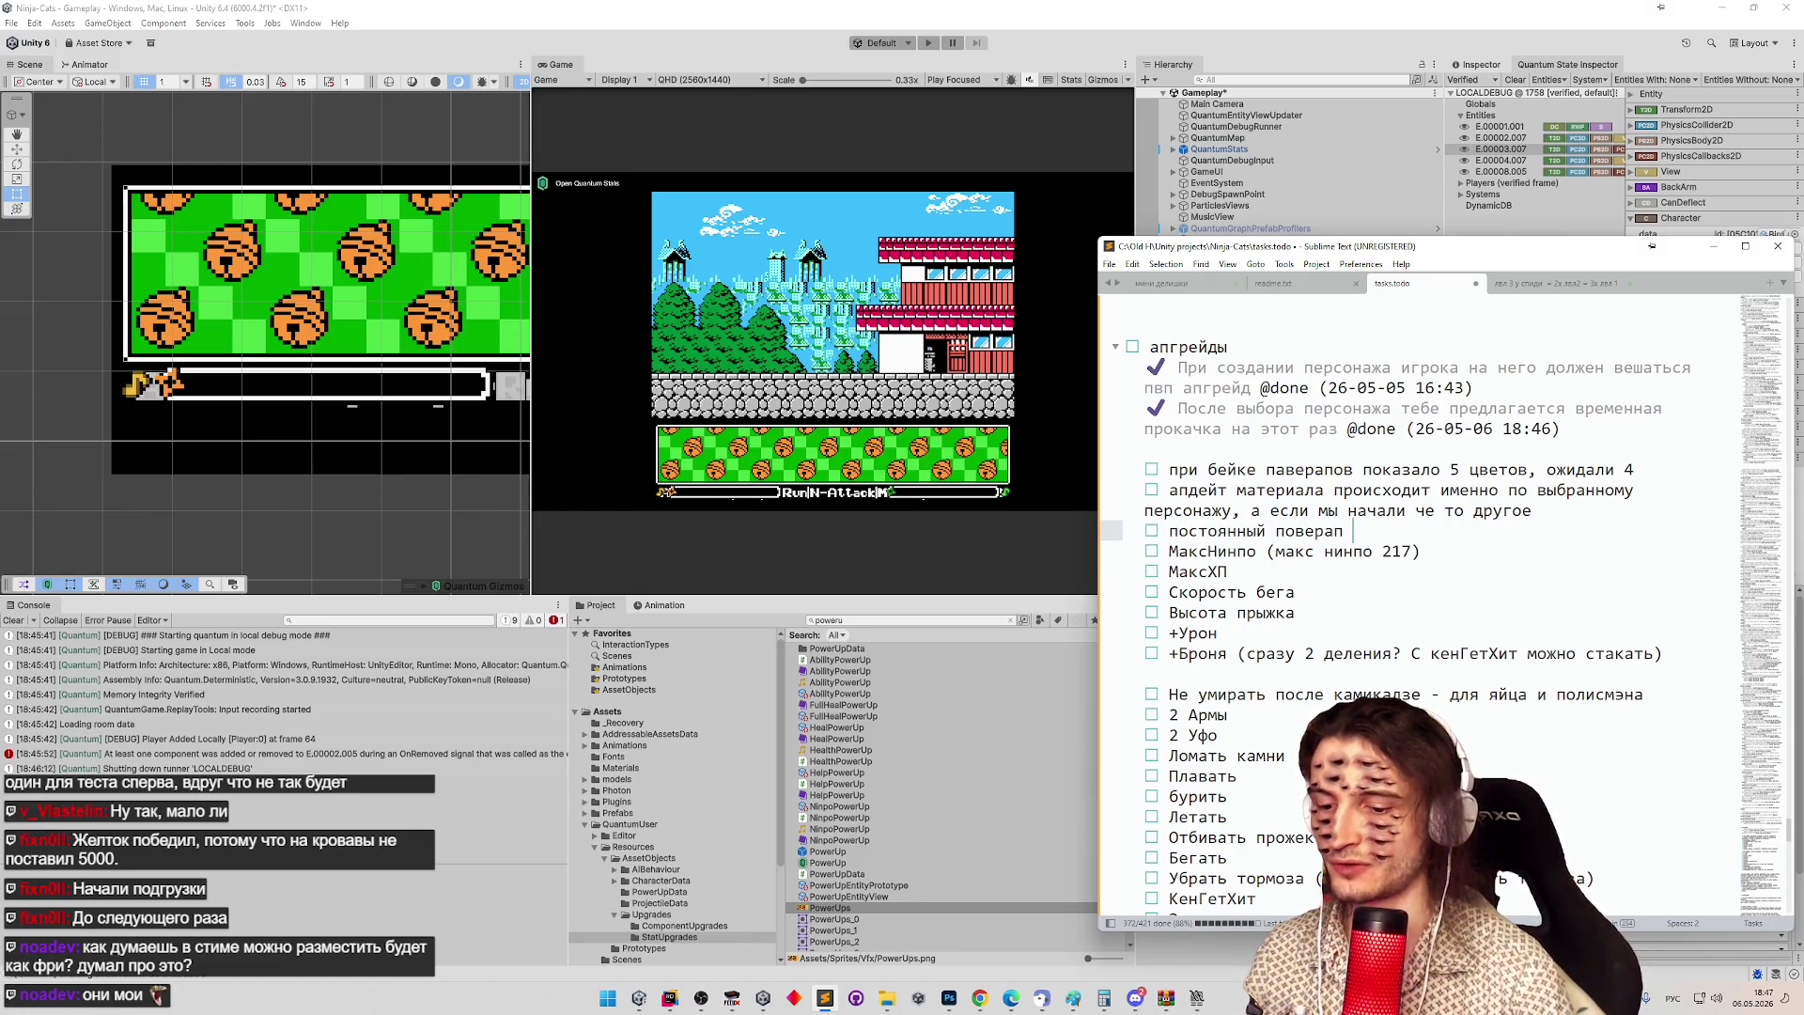
text(если умер)
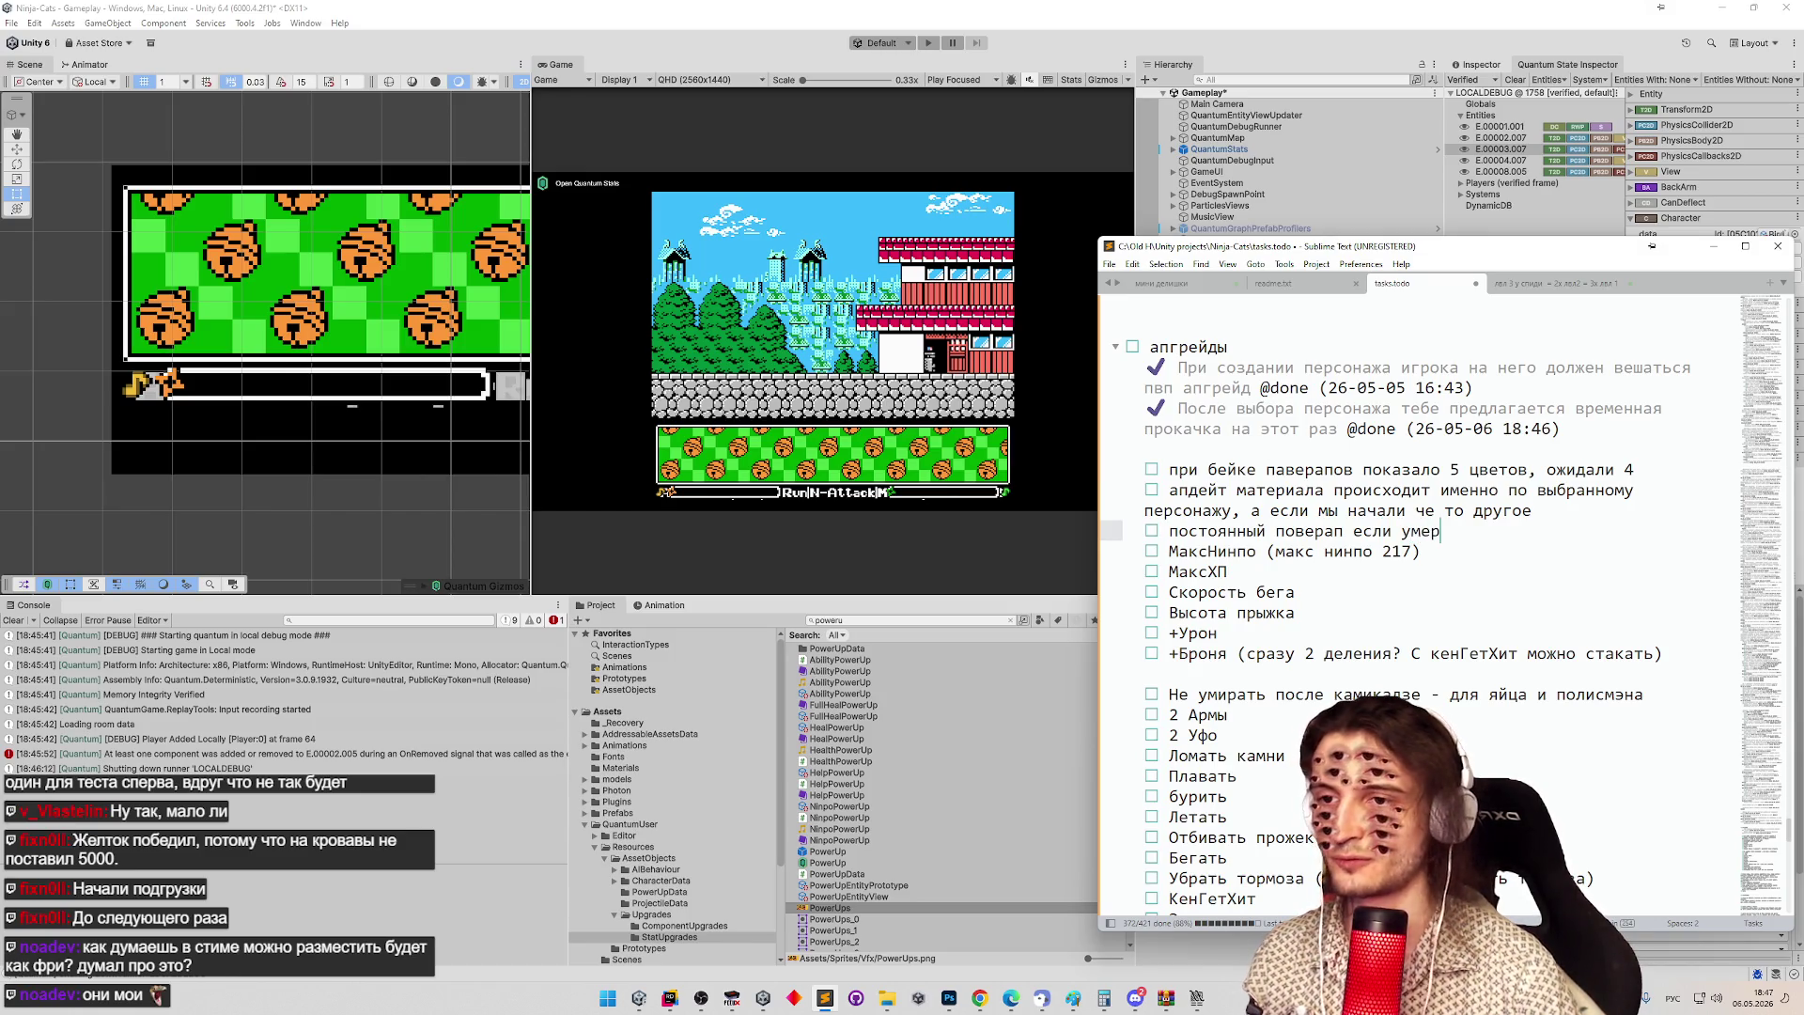
text(, успев )
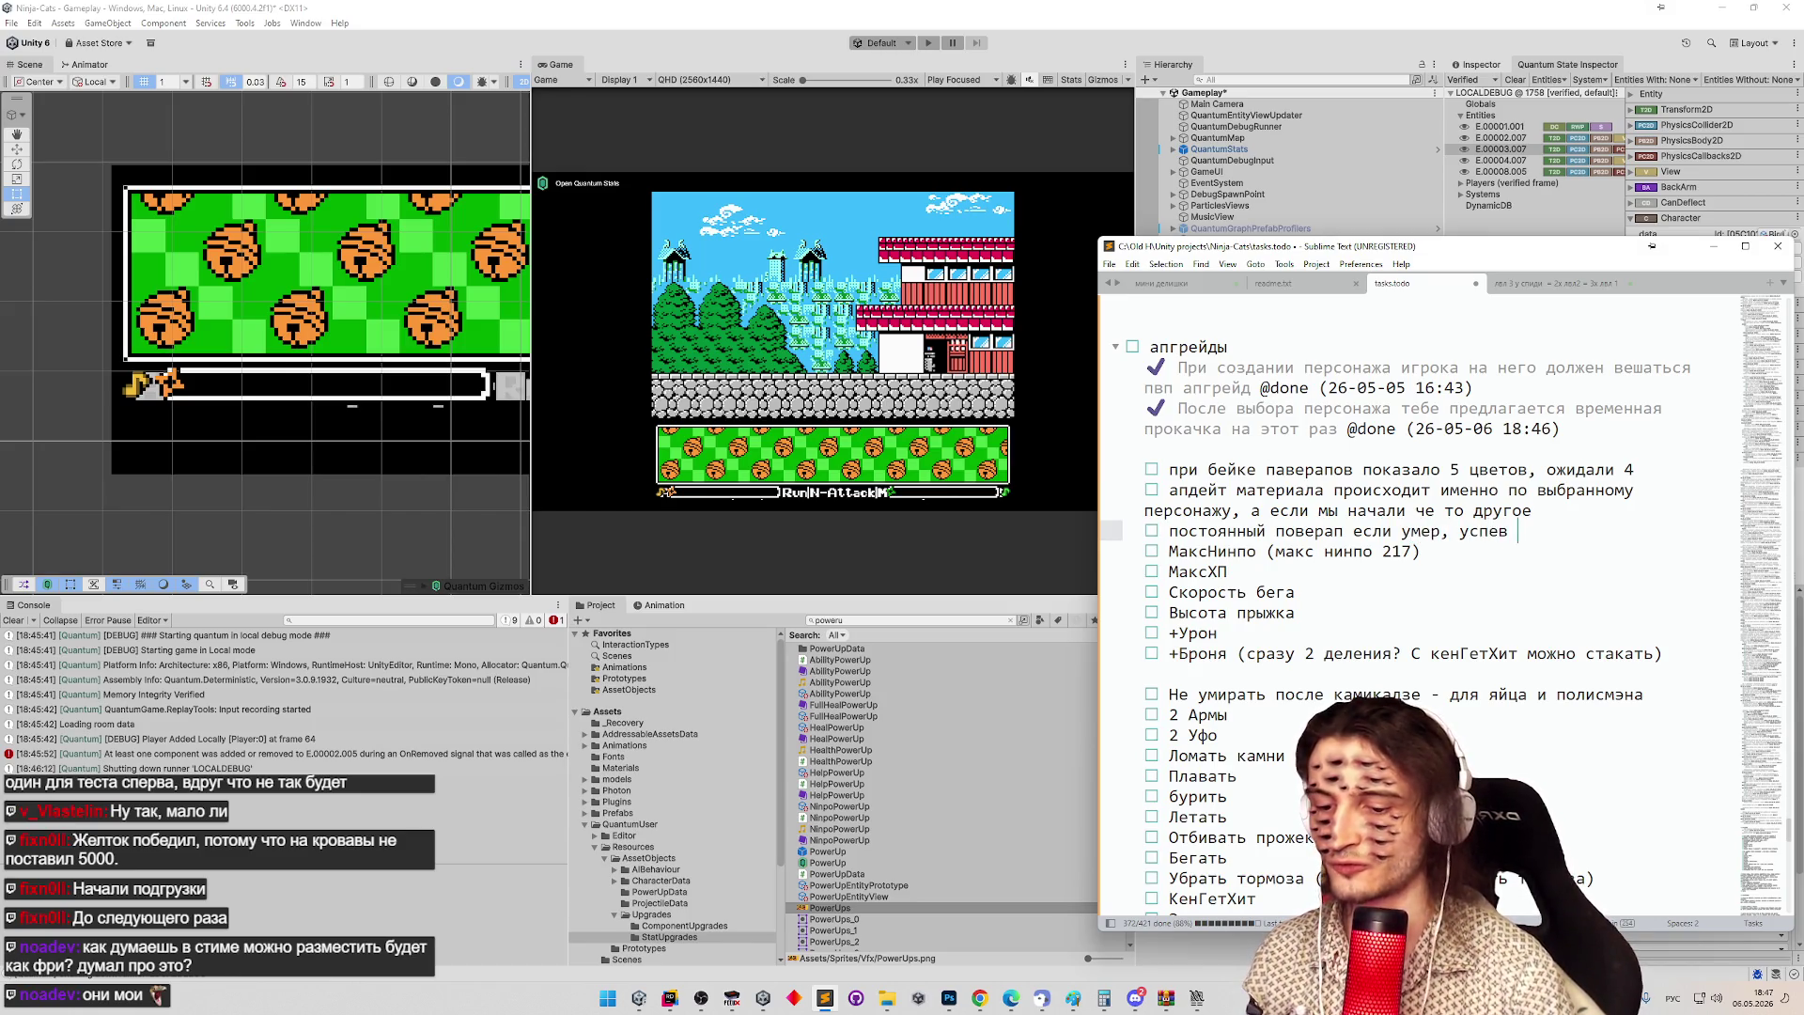
text(заработать очки)
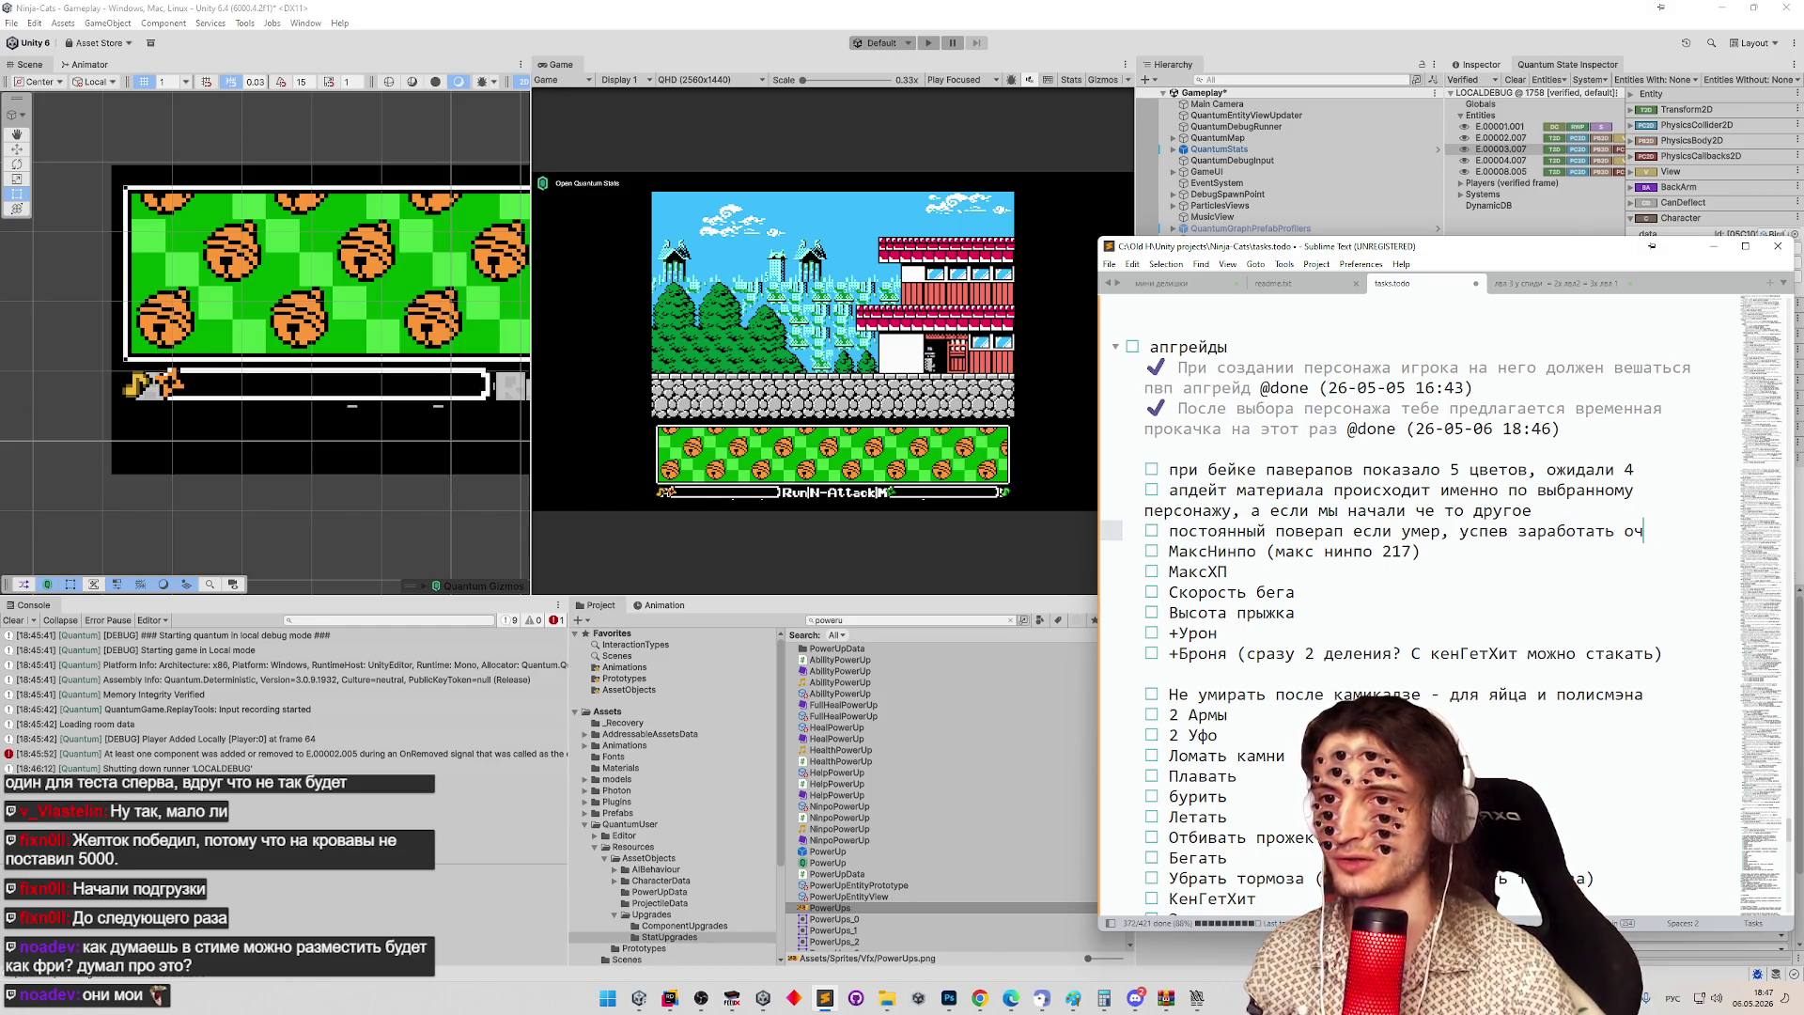
key(Return)
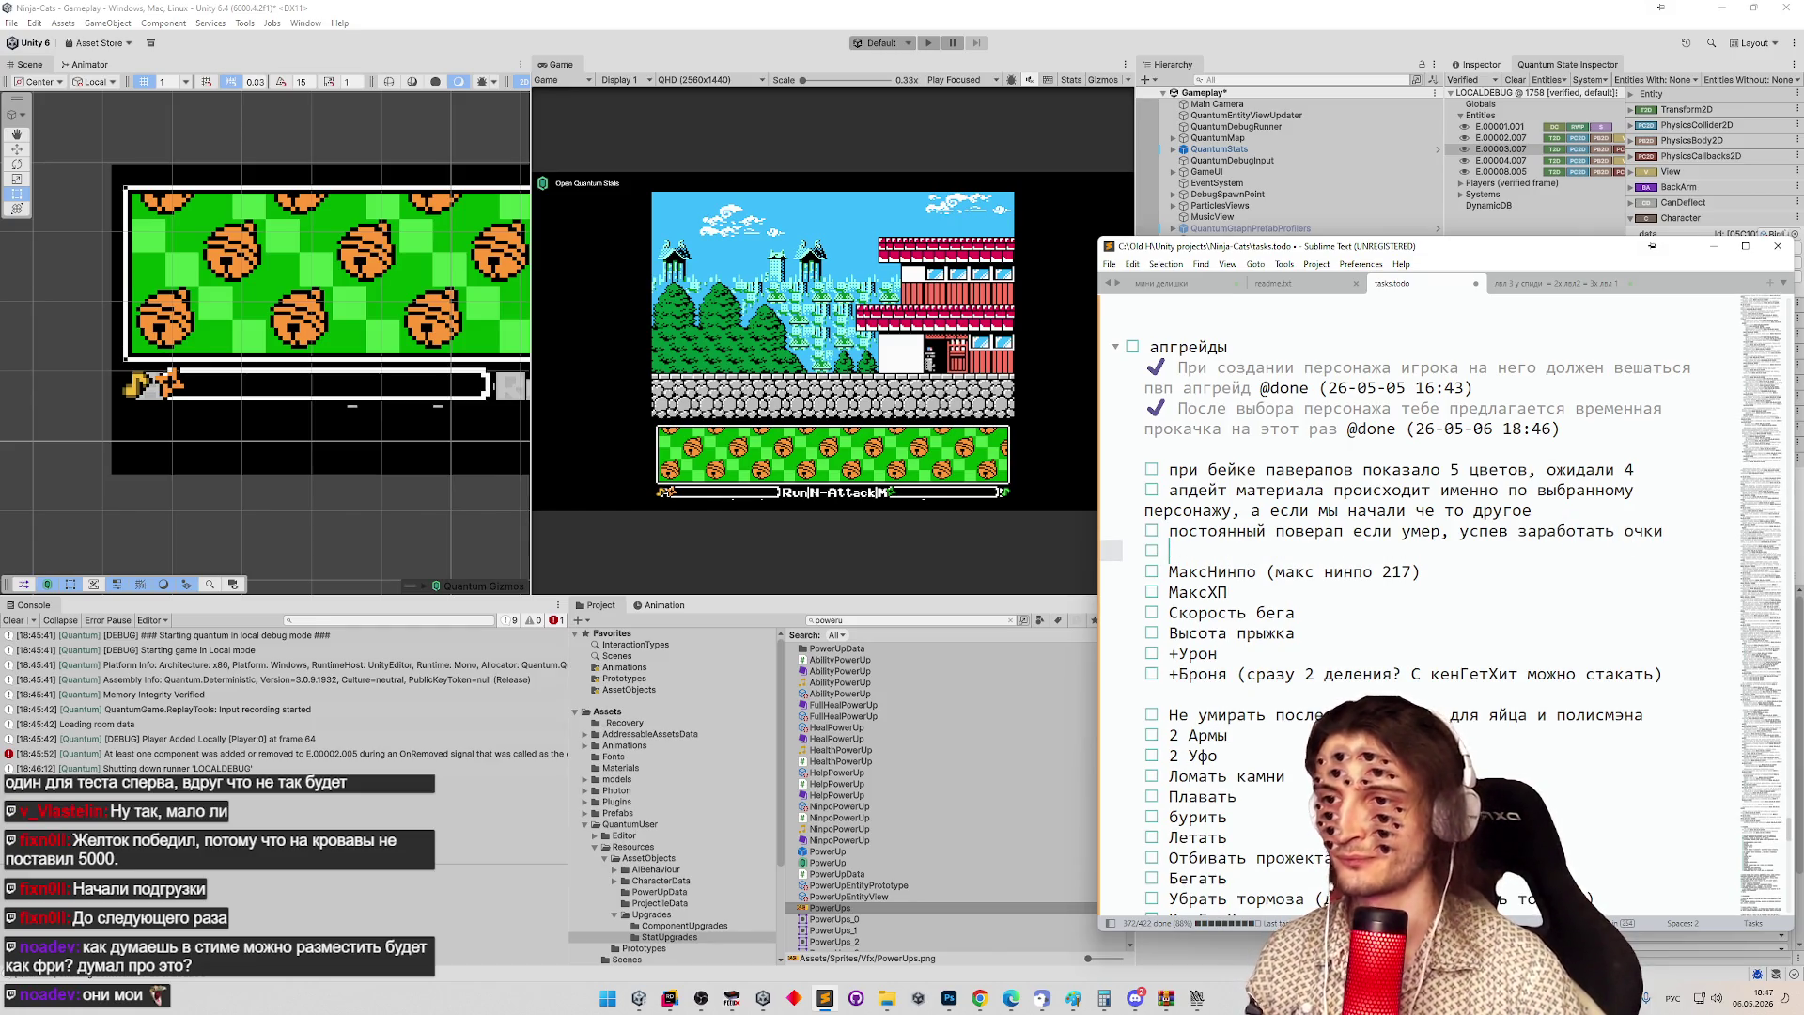
text(условия для пре)
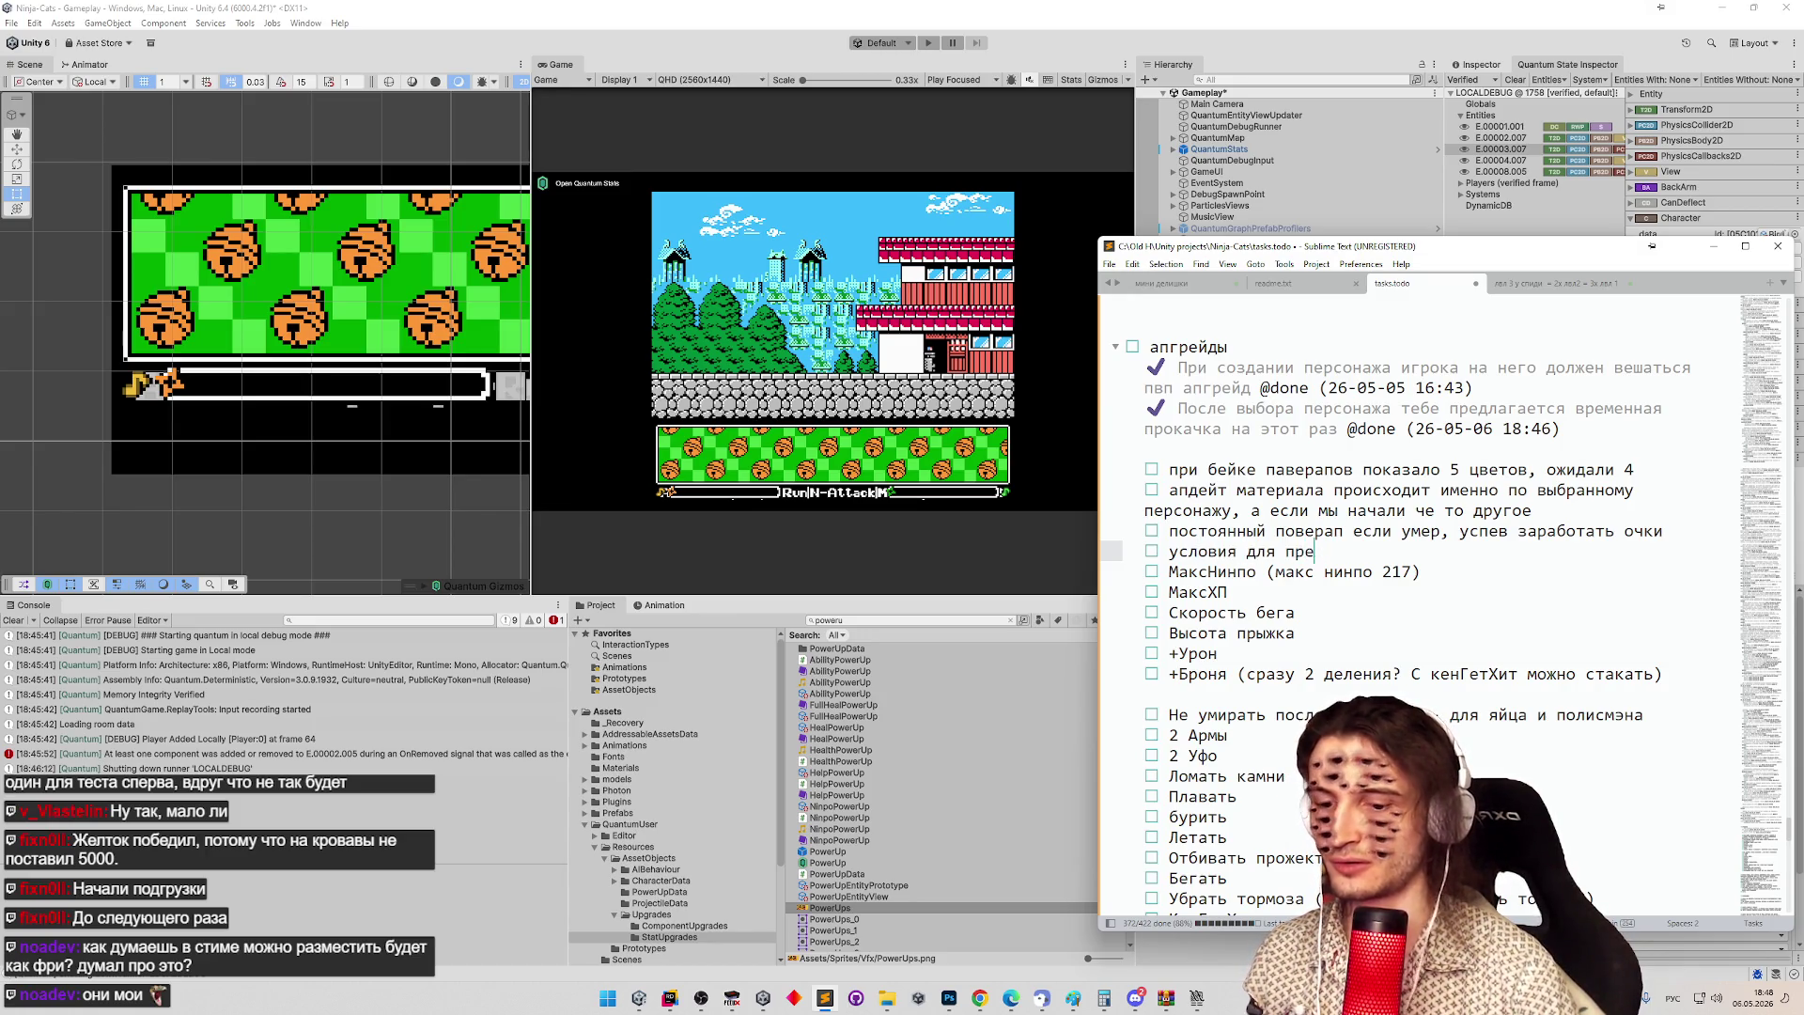
text(дложения паверап)
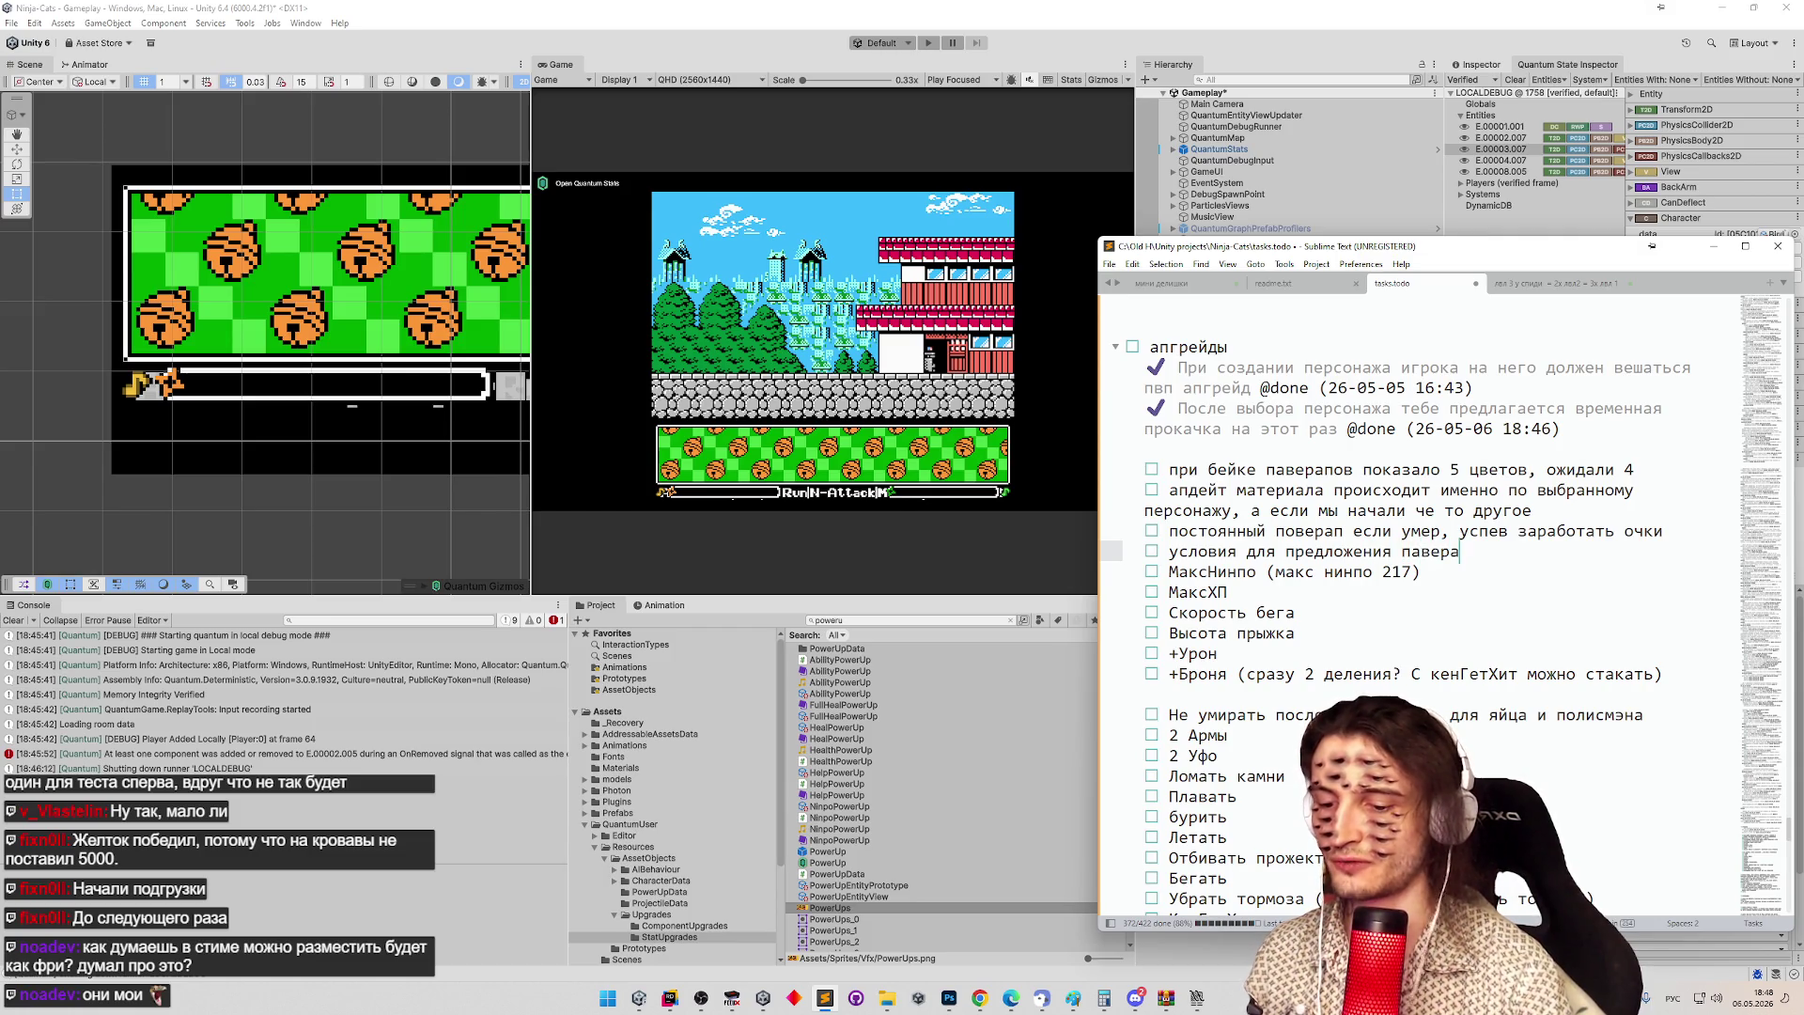
text(ов (постоянн)
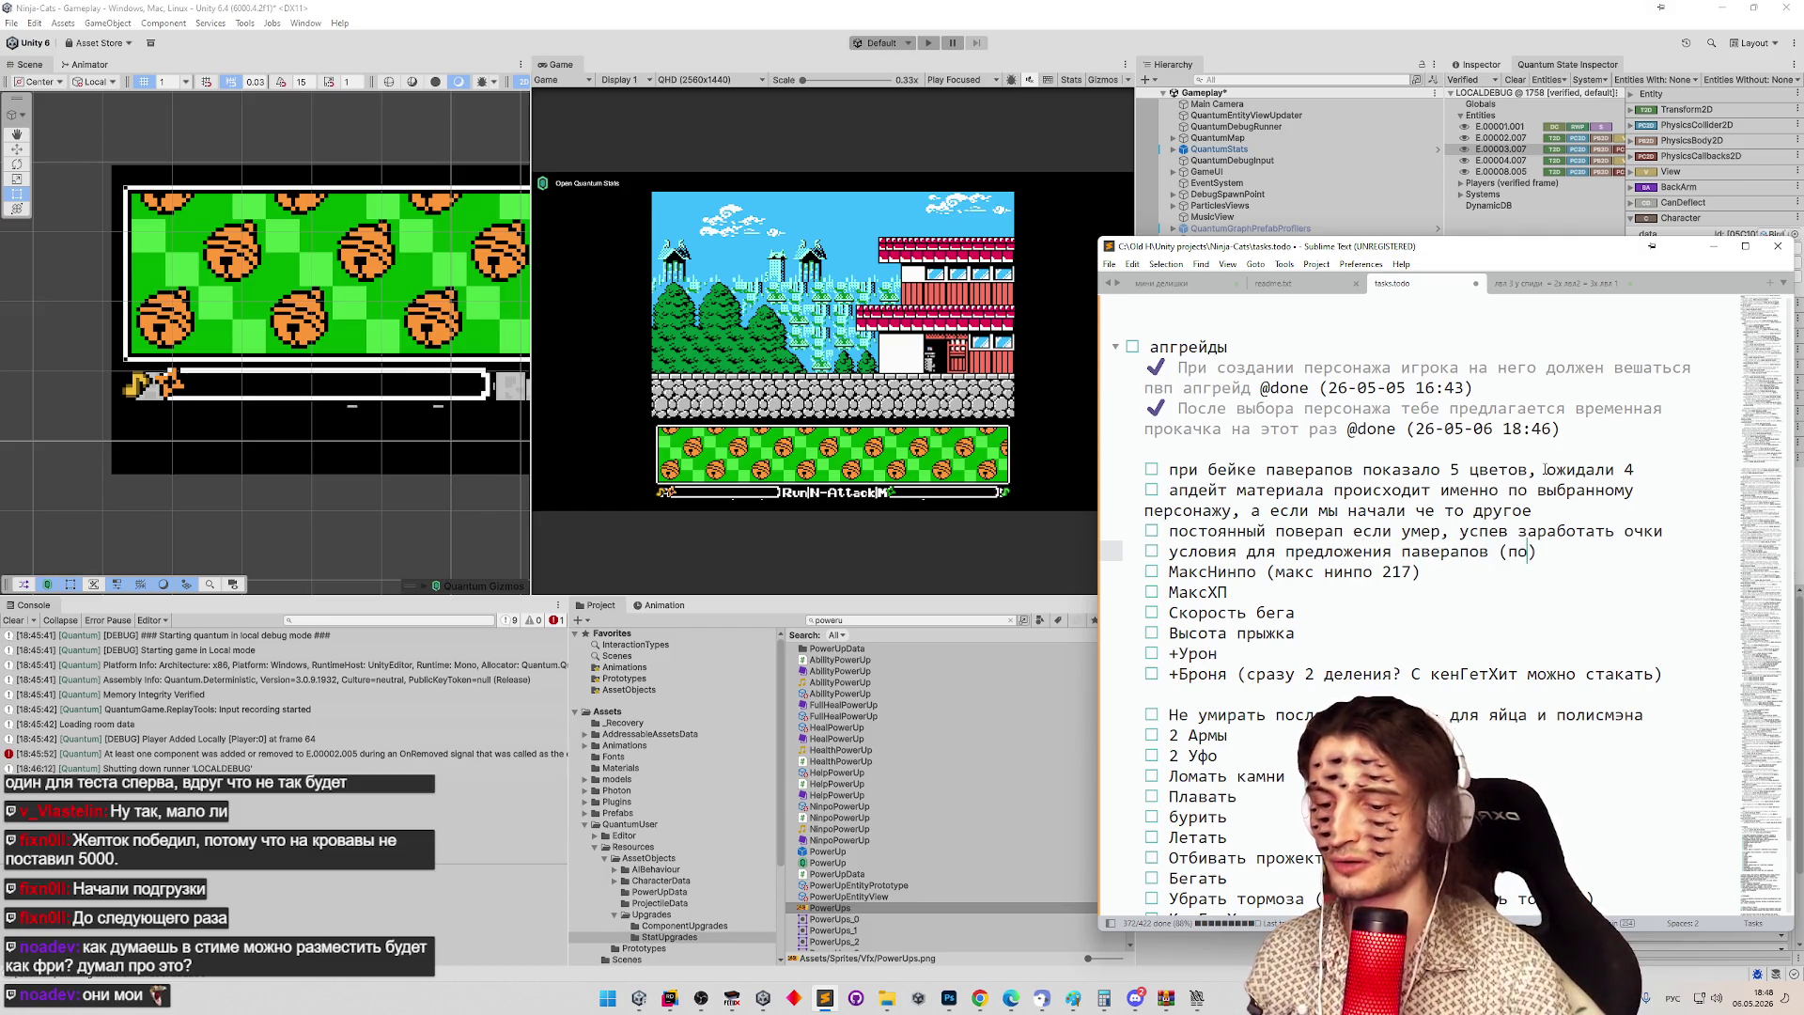
text(ых или )
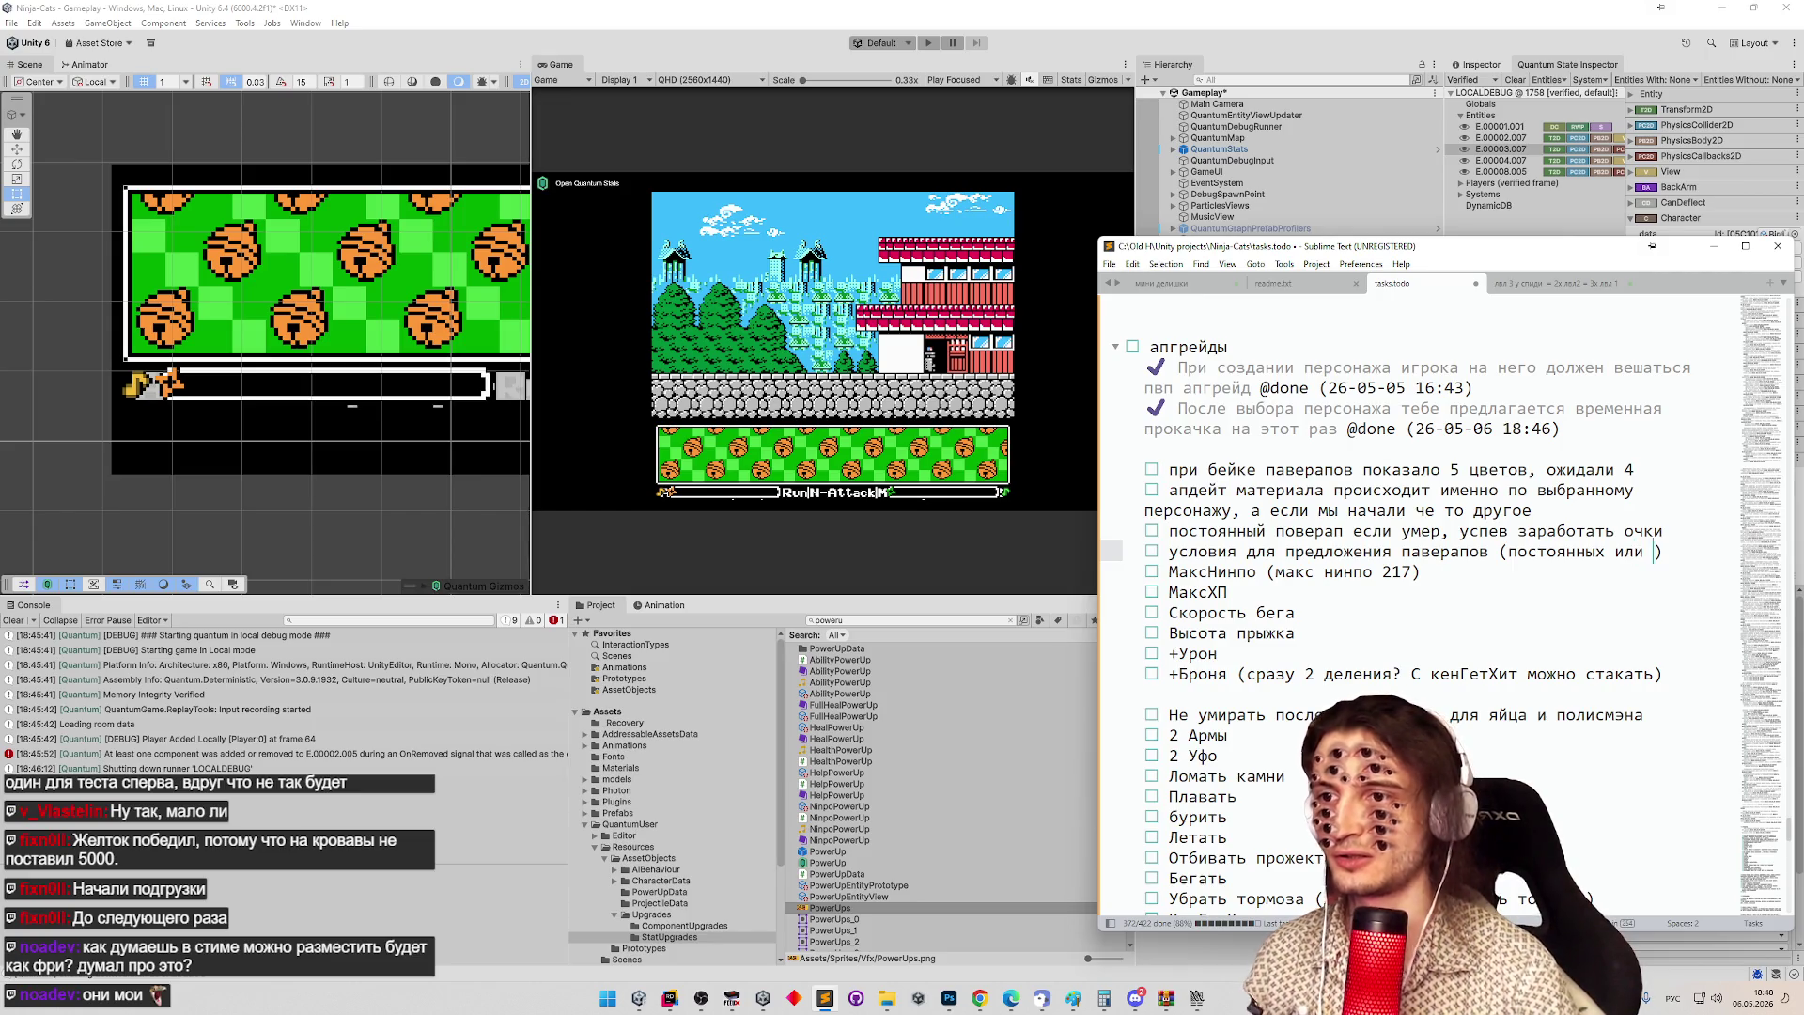
text(временных)
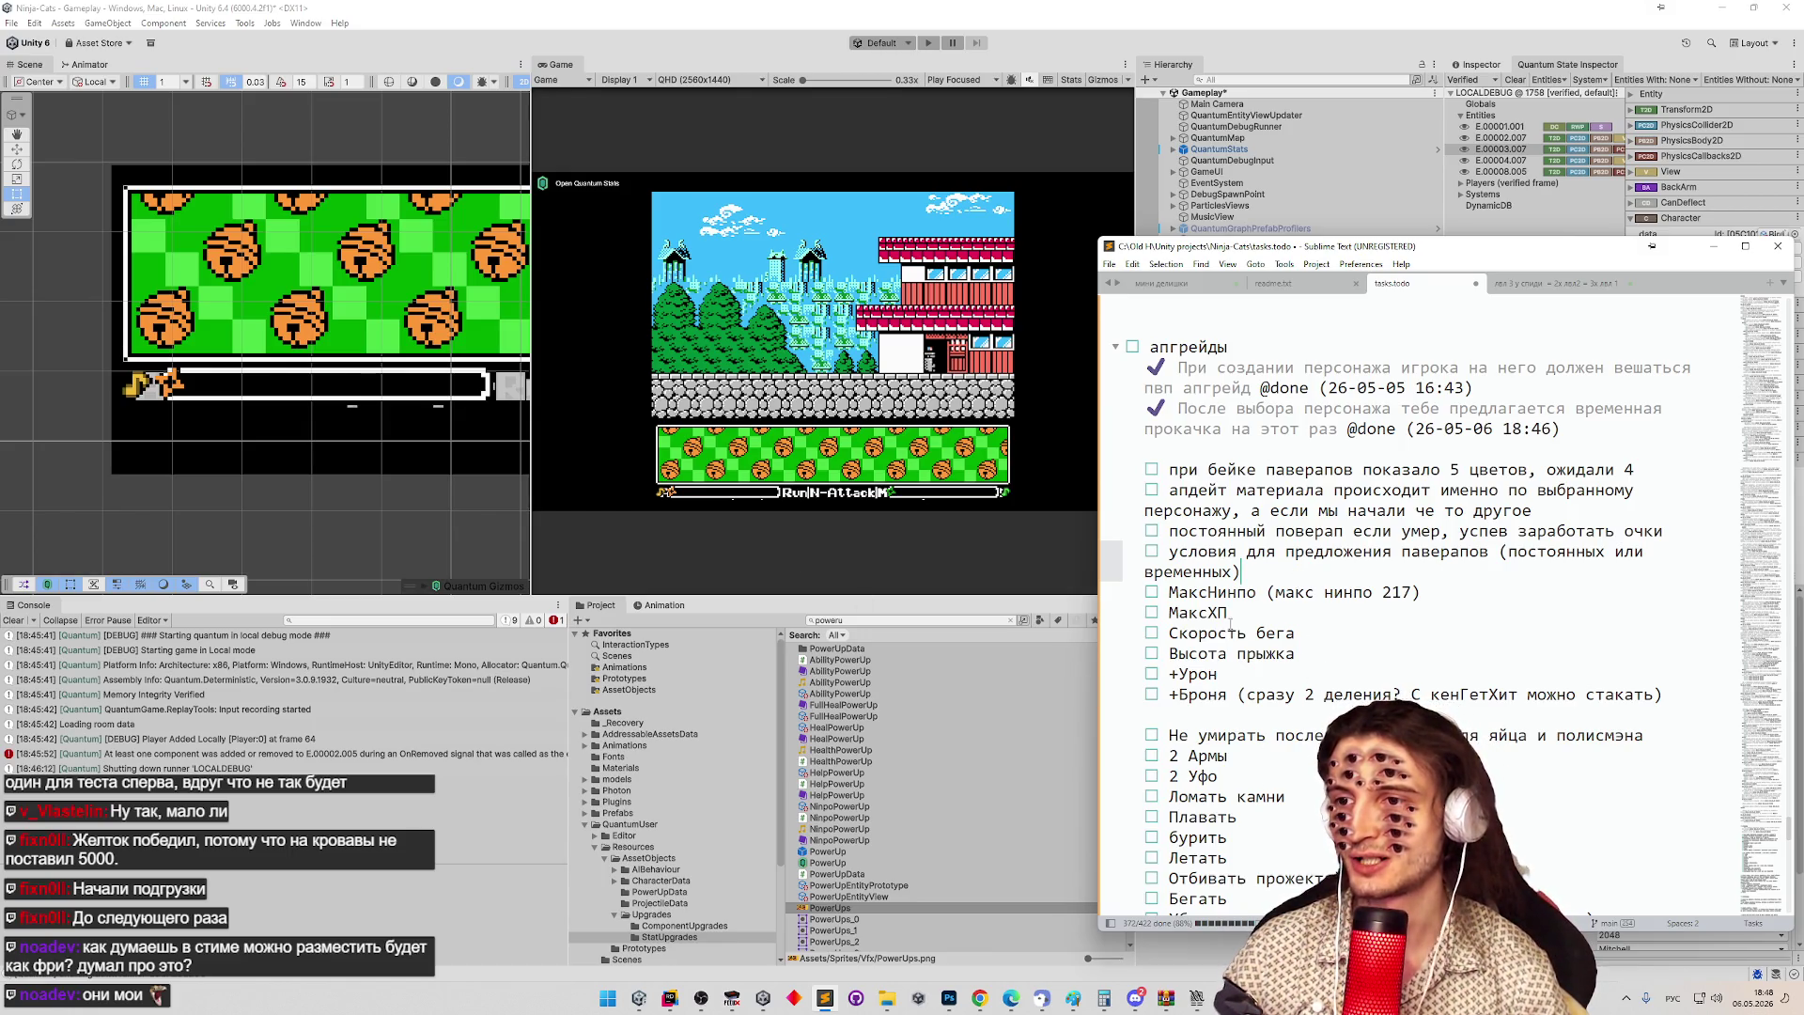
Indent the МаксНинпо through ЛоуГравити power-up items one level under the conditions task.
scroll(1358, 657, down, 5)
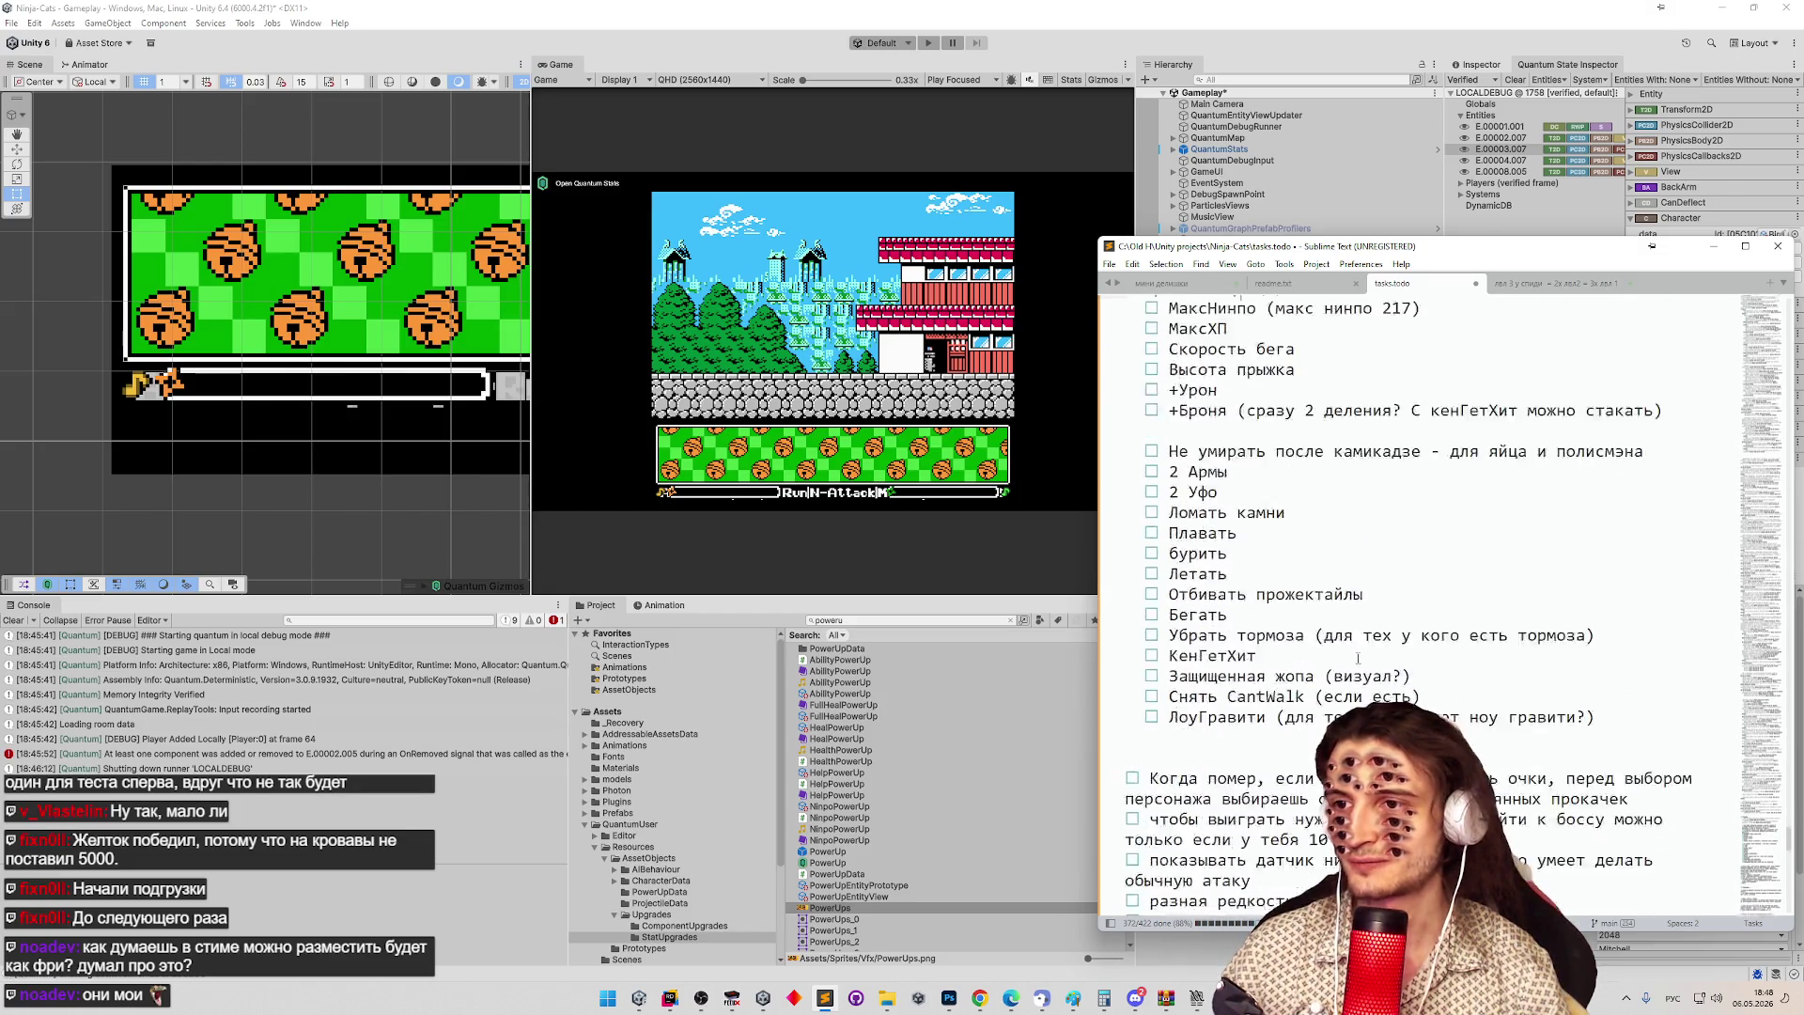
scroll(1358, 657, up, 4)
scroll(1358, 656, down, 3)
mouse_move(1599, 757)
mouse_down()
mouse_move(1147, 409)
mouse_move(1137, 351)
mouse_up()
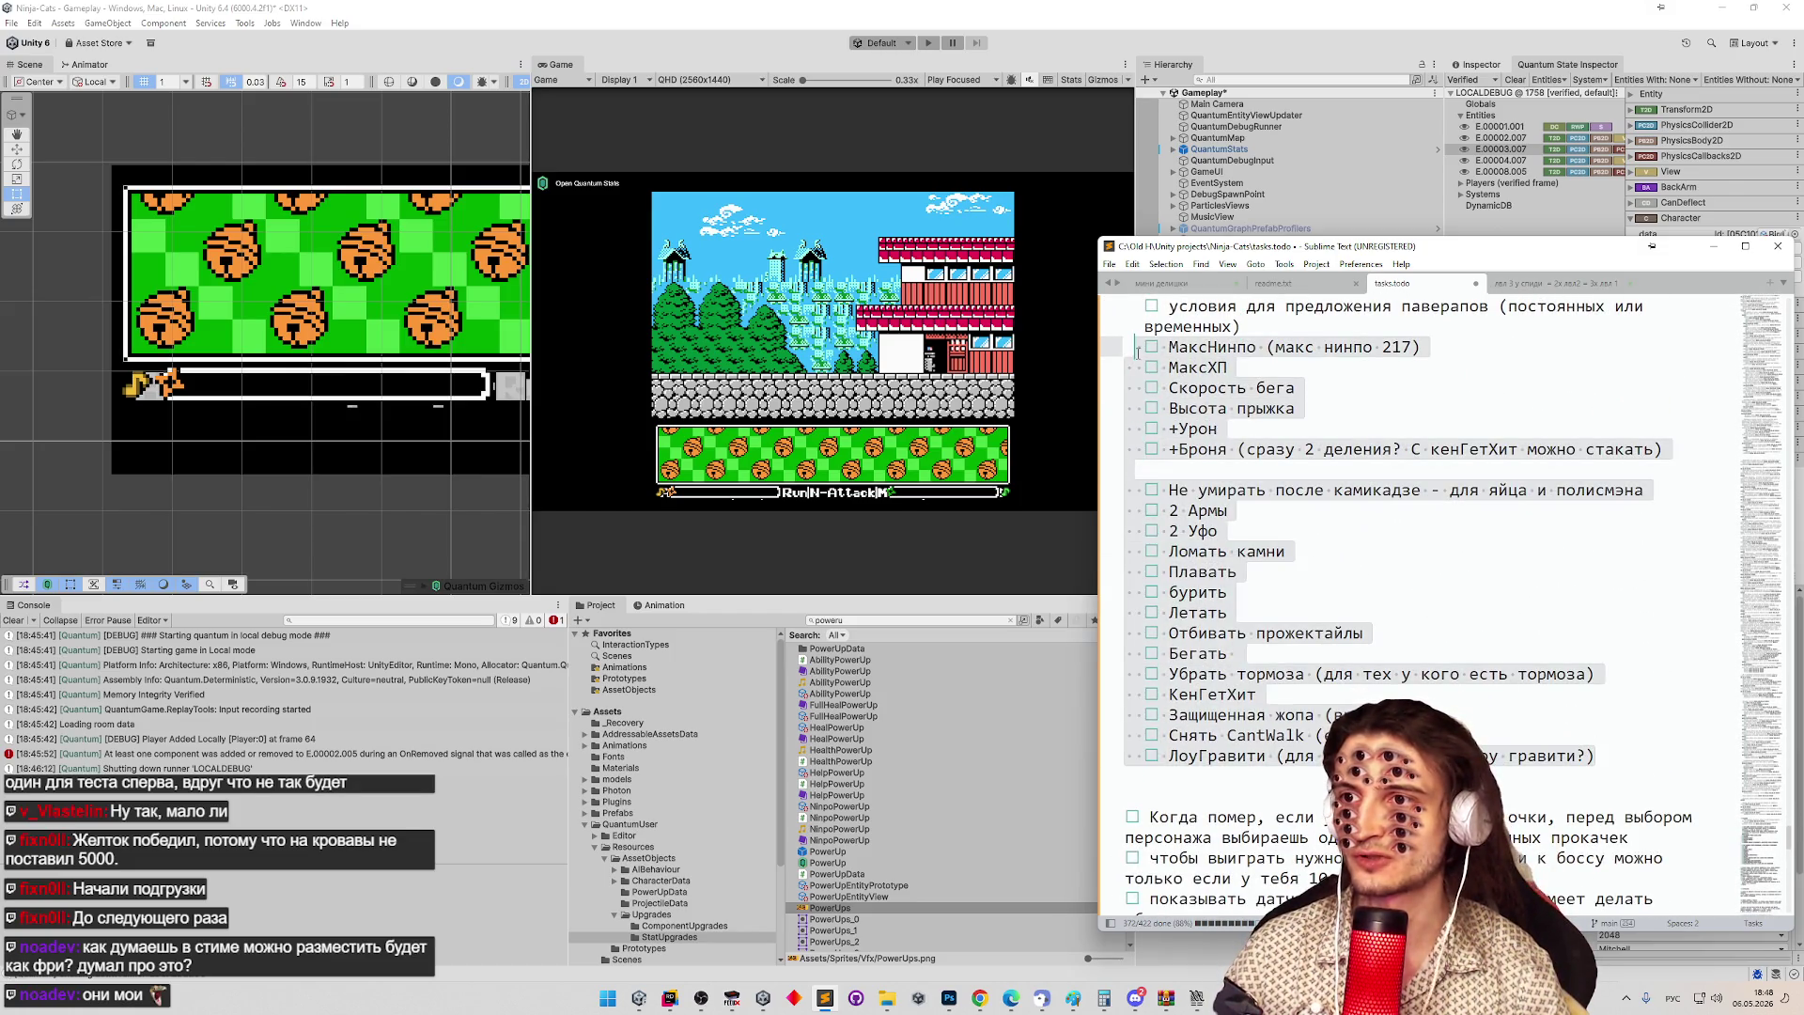
key(Tab)
click(1267, 449)
scroll(1301, 510, up, 4)
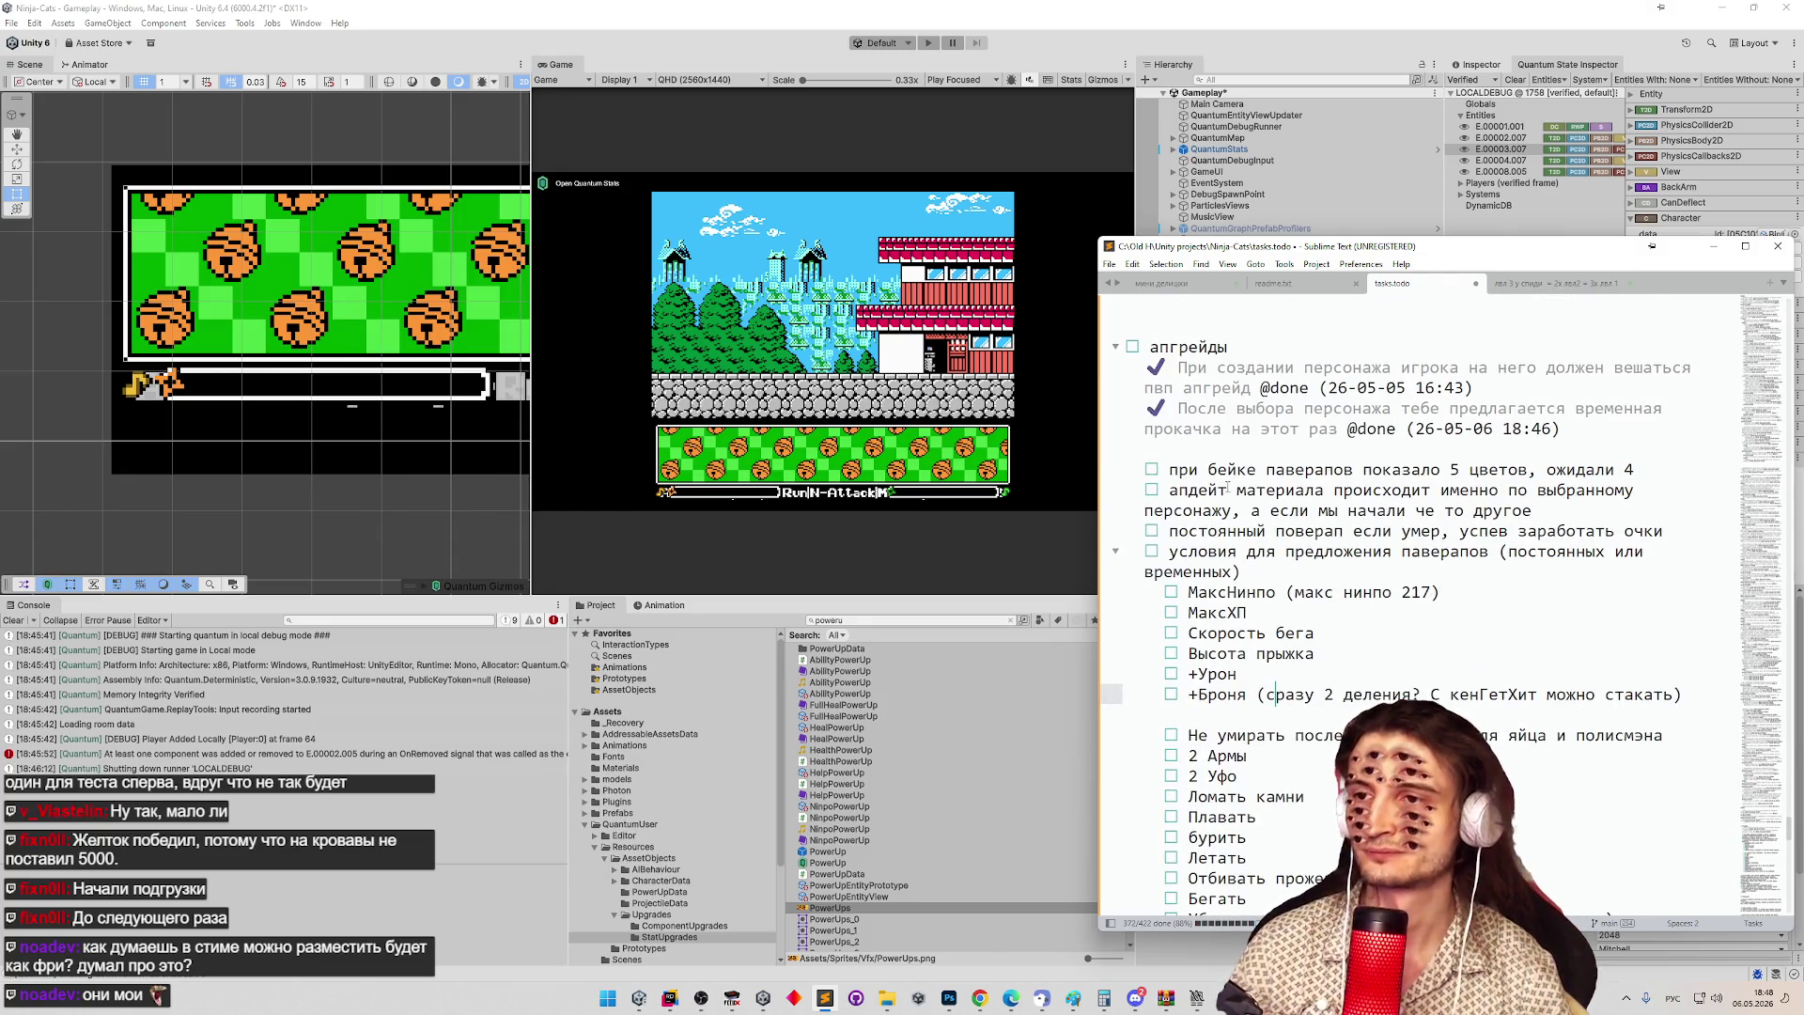